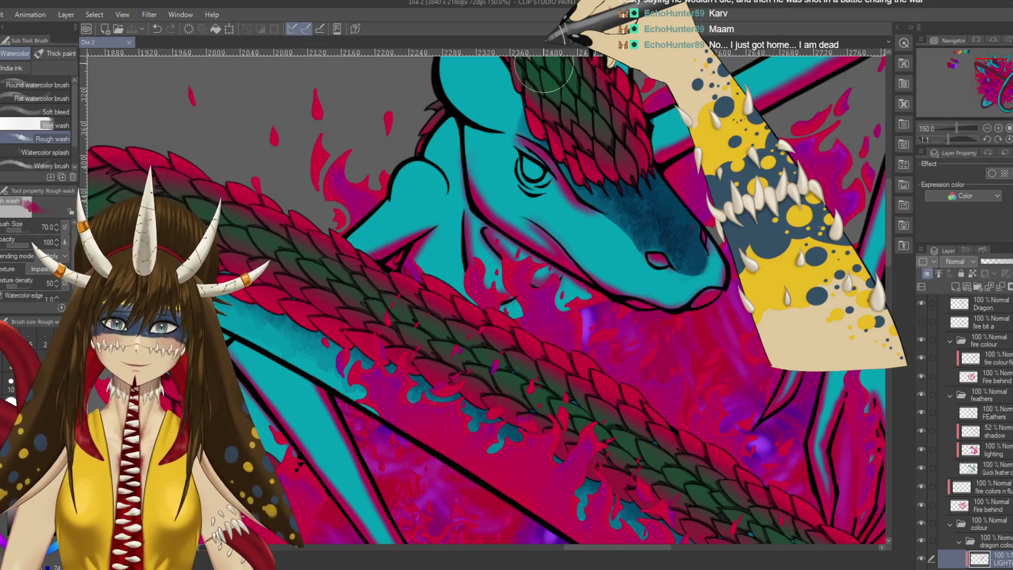
# Step: Erase stray shading around the dragon's head and neck scales with the Soft eraser
pyautogui.press('e')
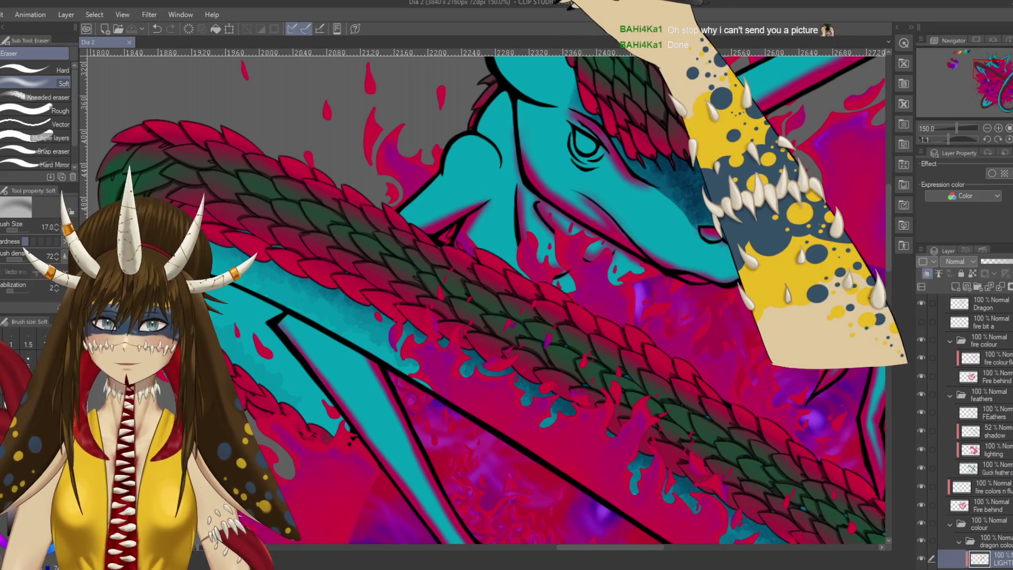
# Step: Tidy the pink cheek glow with Soft eraser and airbrush, then a size-15 Hard eraser
pyautogui.moveTo(500, 187); pyautogui.dragTo(495, 151)
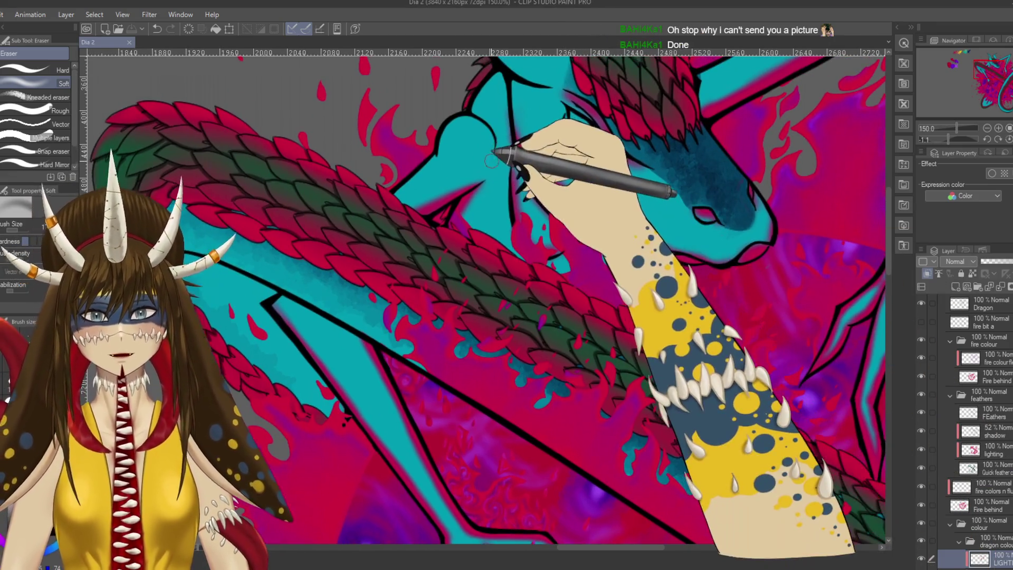
pyautogui.click(495, 150)
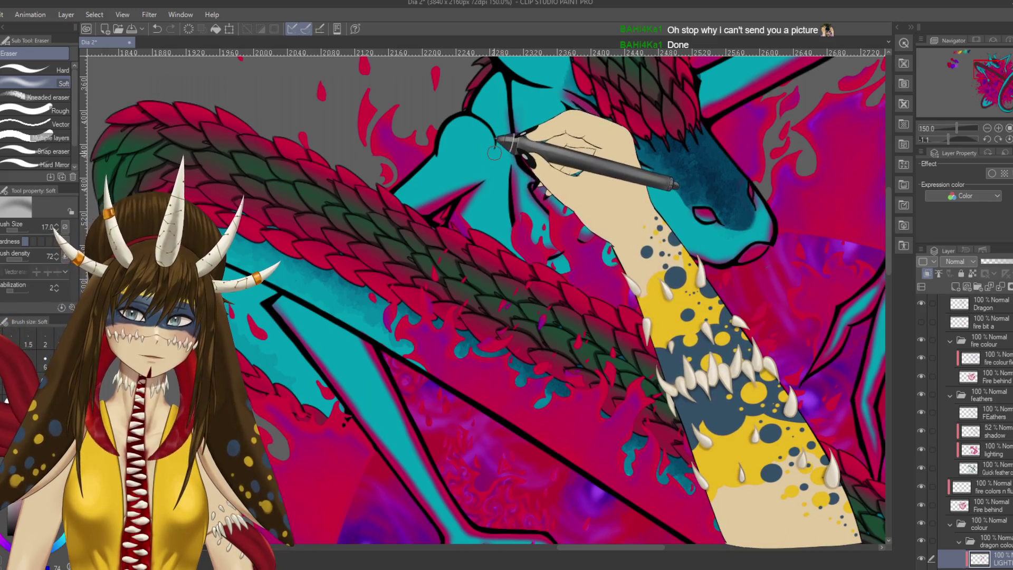
pyautogui.press('b')
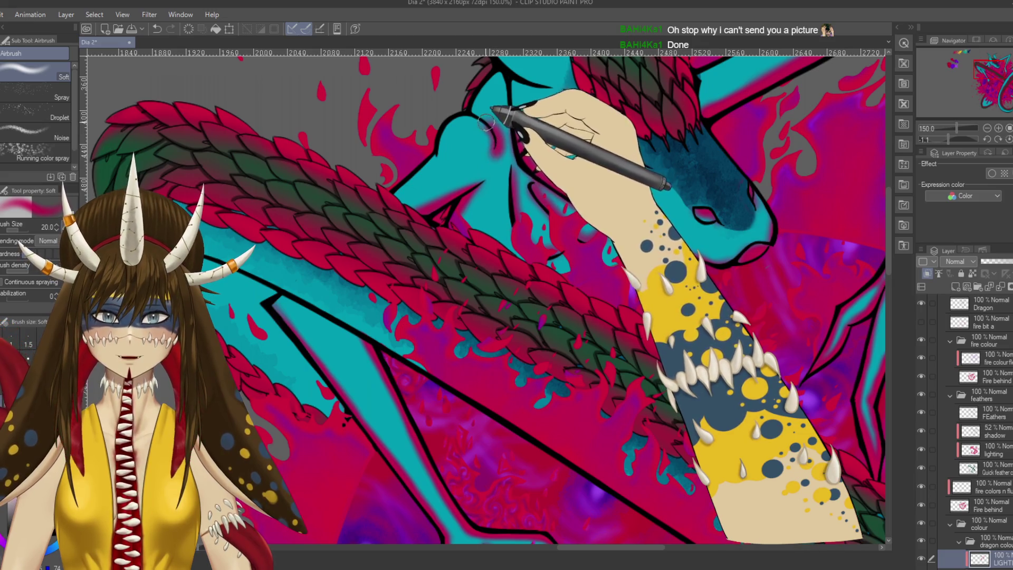
pyautogui.press('e')
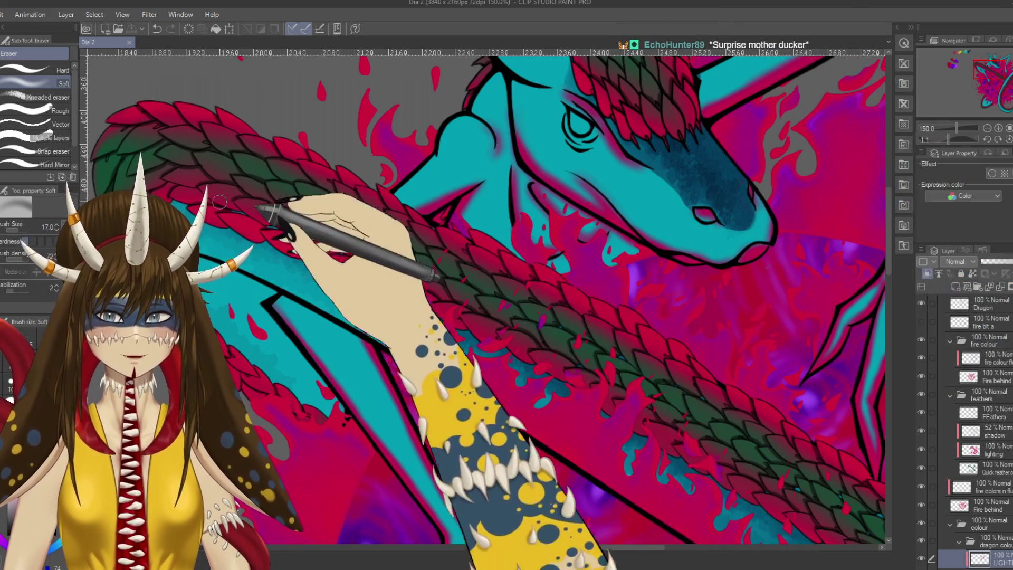
pyautogui.click(48, 69)
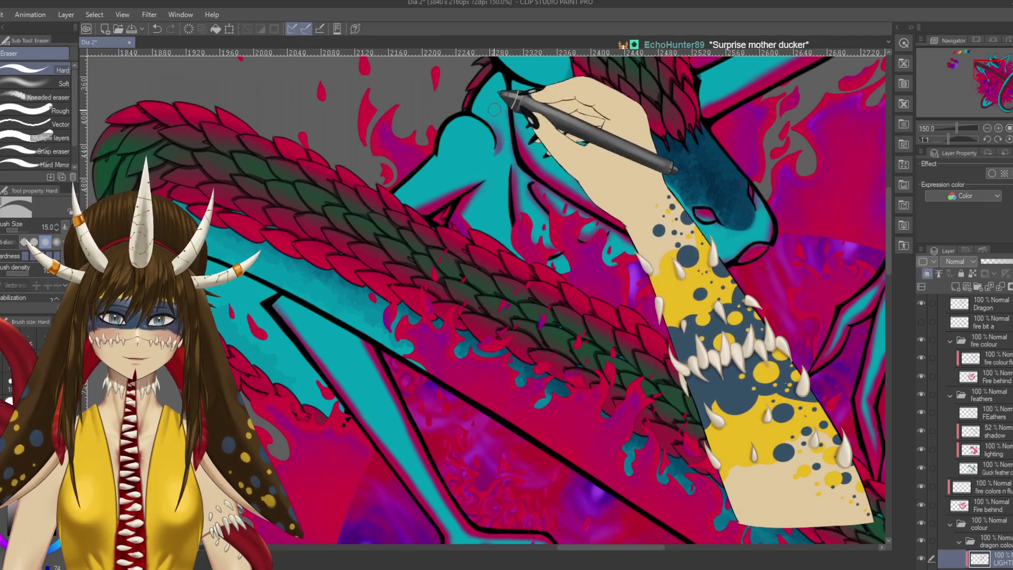
pyautogui.moveTo(579, 119)
pyautogui.mouseDown()
pyautogui.moveTo(486, 237)
pyautogui.moveTo(486, 169)
pyautogui.moveTo(384, 271)
pyautogui.moveTo(400, 250)
pyautogui.mouseUp()
pyautogui.scroll(1, 656, 393)
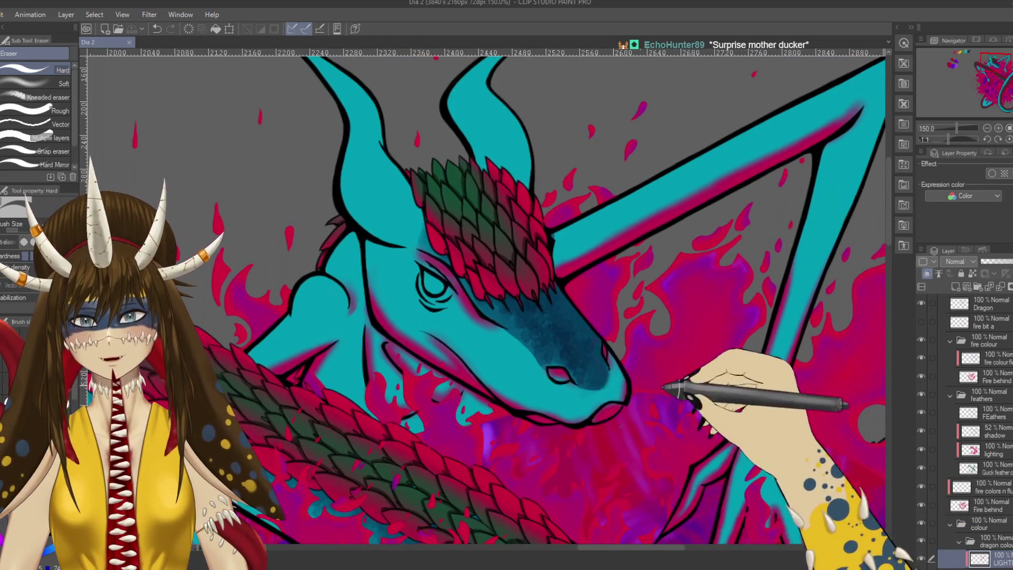
# Step: Spray a soft pink glow along the horns and head outline with the Soft airbrush
pyautogui.press('b')
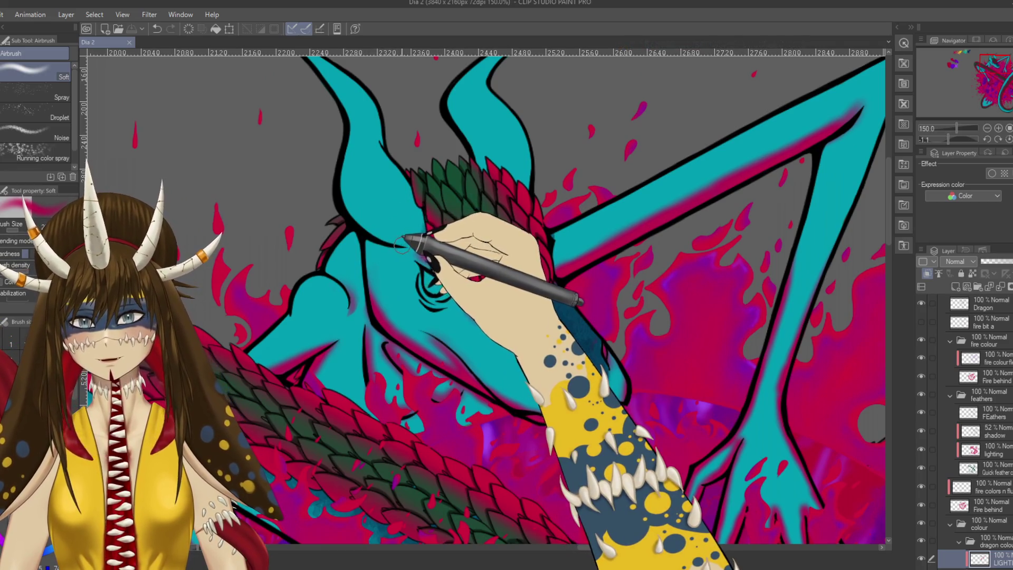
pyautogui.moveTo(393, 242); pyautogui.dragTo(342, 176)
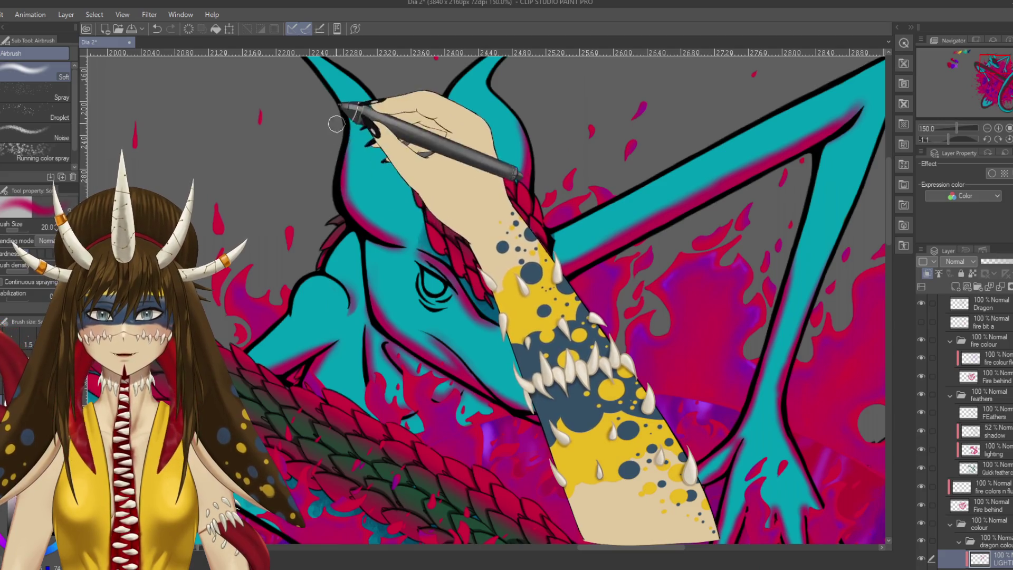
pyautogui.moveTo(340, 113); pyautogui.dragTo(373, 160)
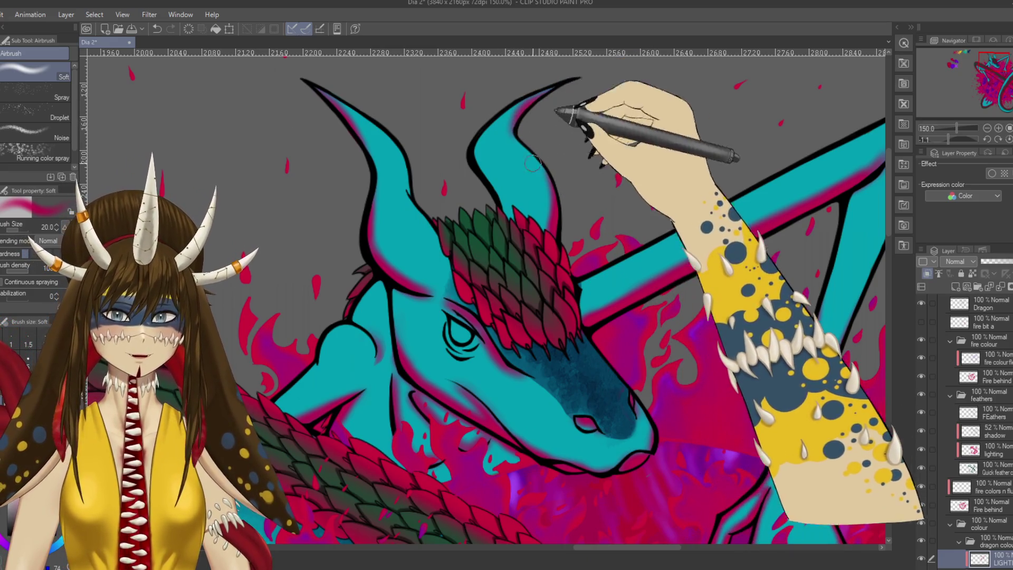
pyautogui.moveTo(443, 272); pyautogui.dragTo(471, 210)
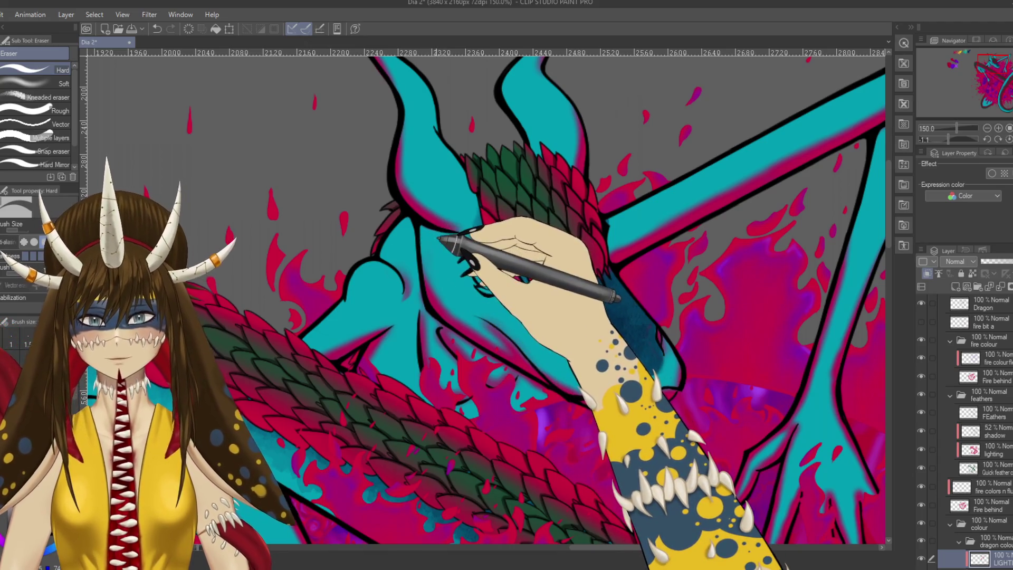
pyautogui.scroll(-1, 443, 235)
pyautogui.scroll(-4, 444, 238)
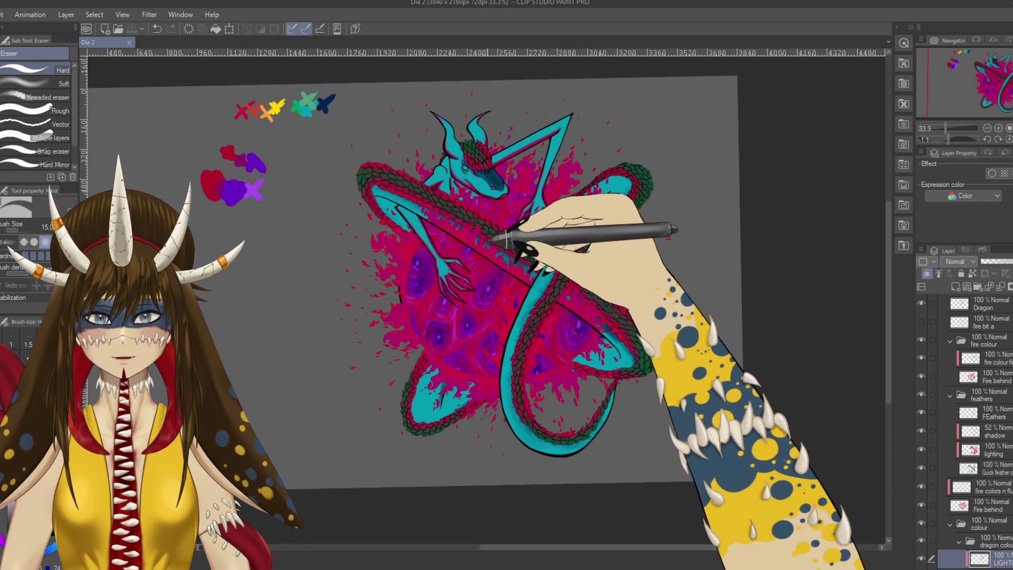
# Step: Tilt the canvas about 14° at 100% and hard-erase the glow where the left coil meets the mane
pyautogui.moveTo(488, 229); pyautogui.dragTo(559, 221)
pyautogui.scroll(1, 559, 220)
pyautogui.scroll(1, 565, 208)
pyautogui.scroll(1, 576, 208)
pyautogui.press('b')
pyautogui.press('b')
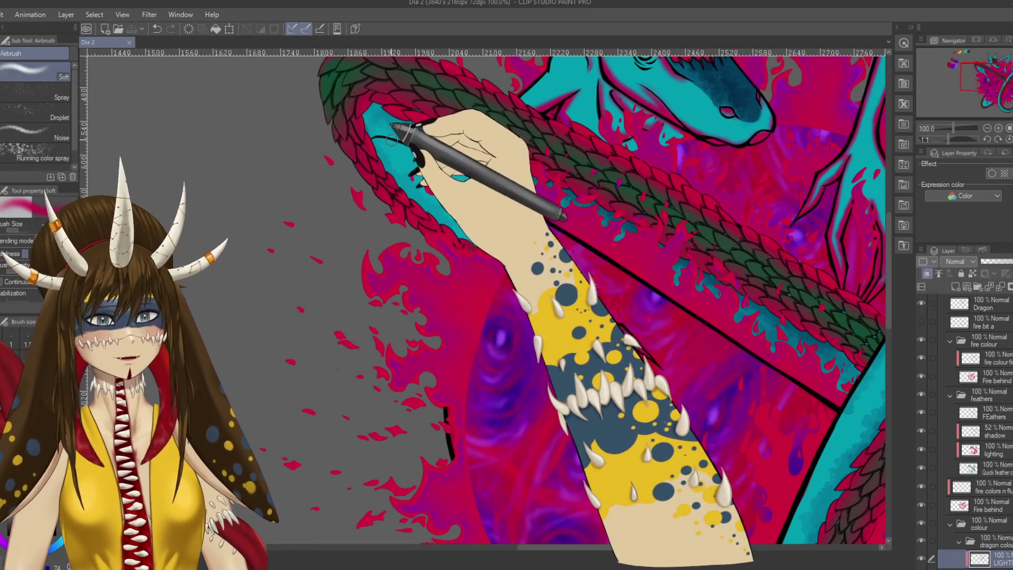
pyautogui.moveTo(394, 126); pyautogui.dragTo(432, 103)
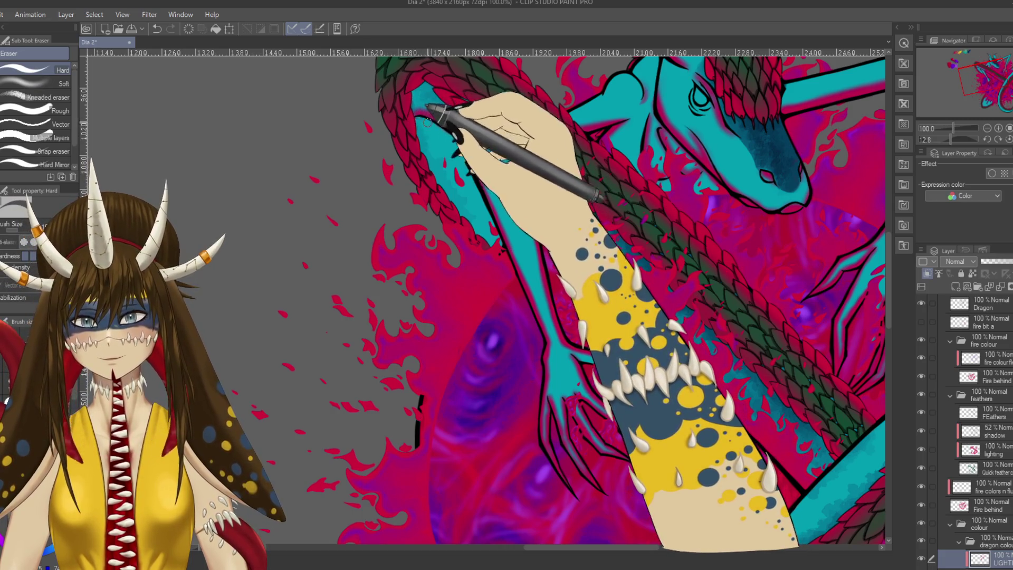
pyautogui.moveTo(507, 318); pyautogui.dragTo(222, 158)
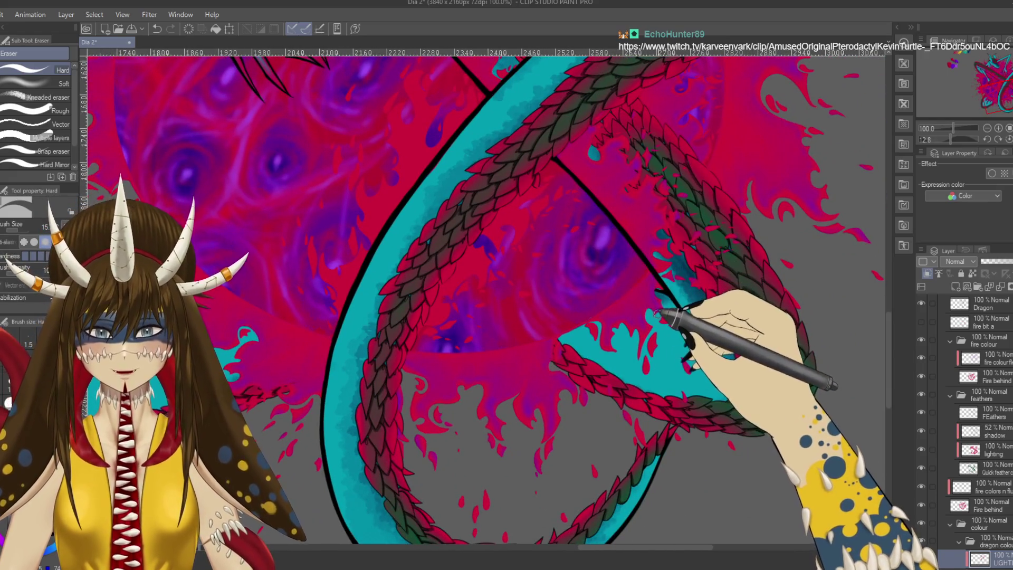
# Step: Airbrush and hard-erase a soft pink glow along the tail loop's outline, ending at 66.7% zoom
pyautogui.press('b')
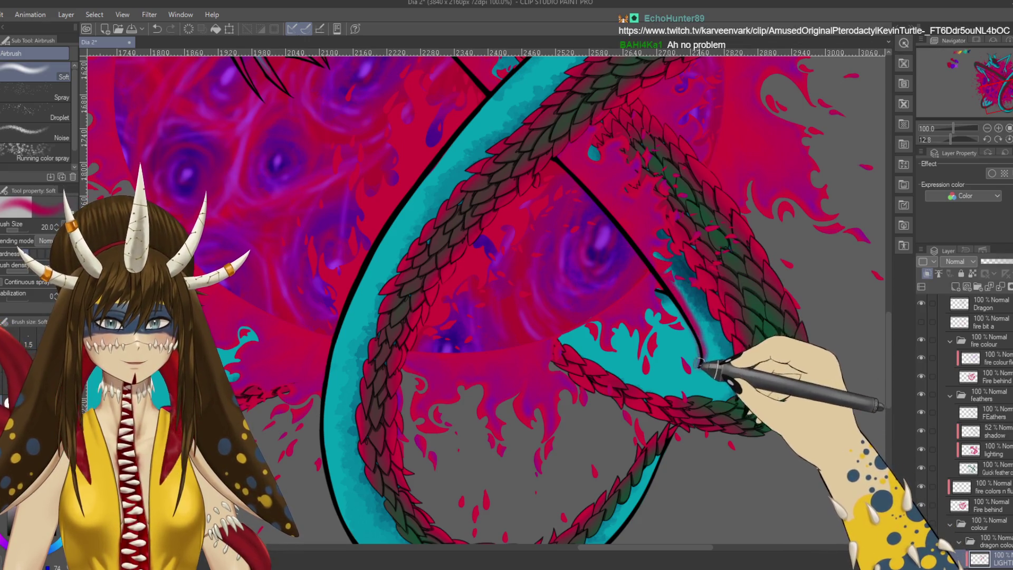
pyautogui.press('e')
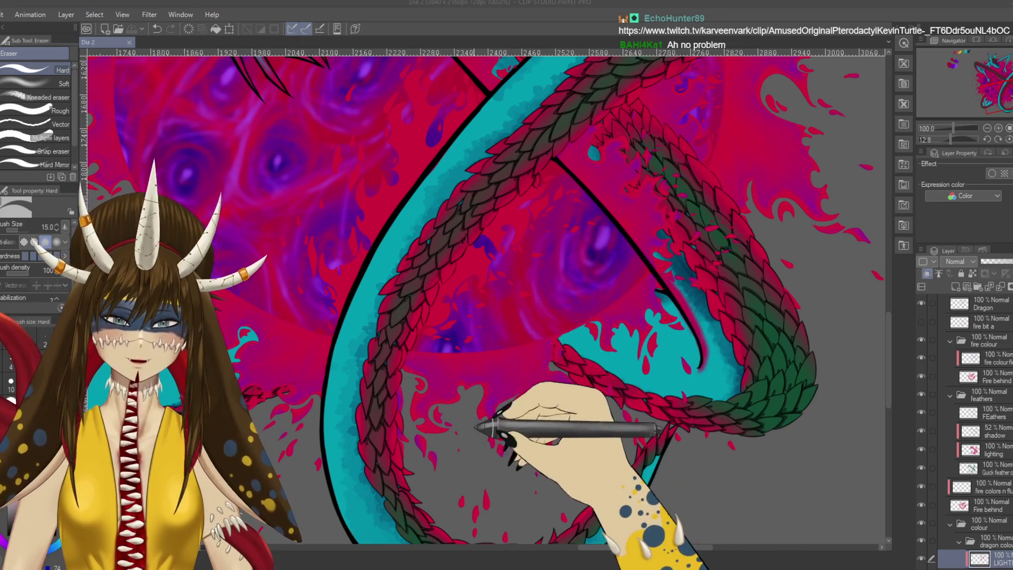
pyautogui.moveTo(478, 415); pyautogui.dragTo(402, 291)
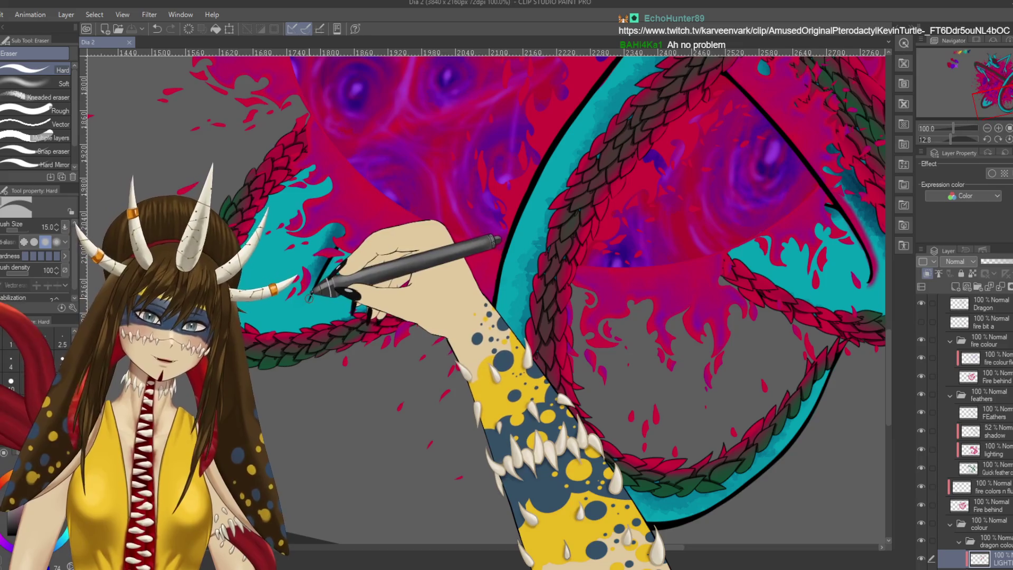
pyautogui.press('b')
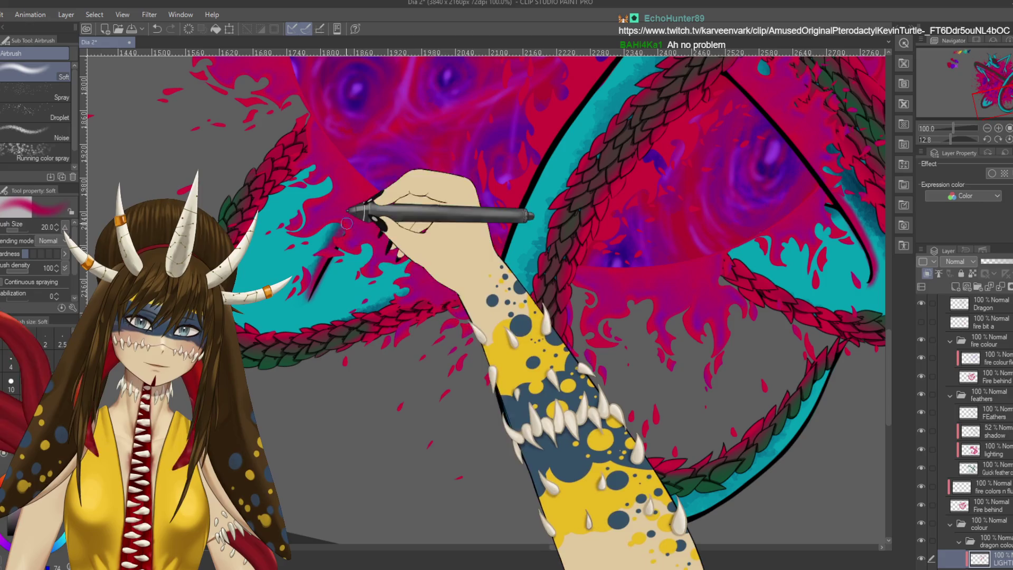
pyautogui.press('e')
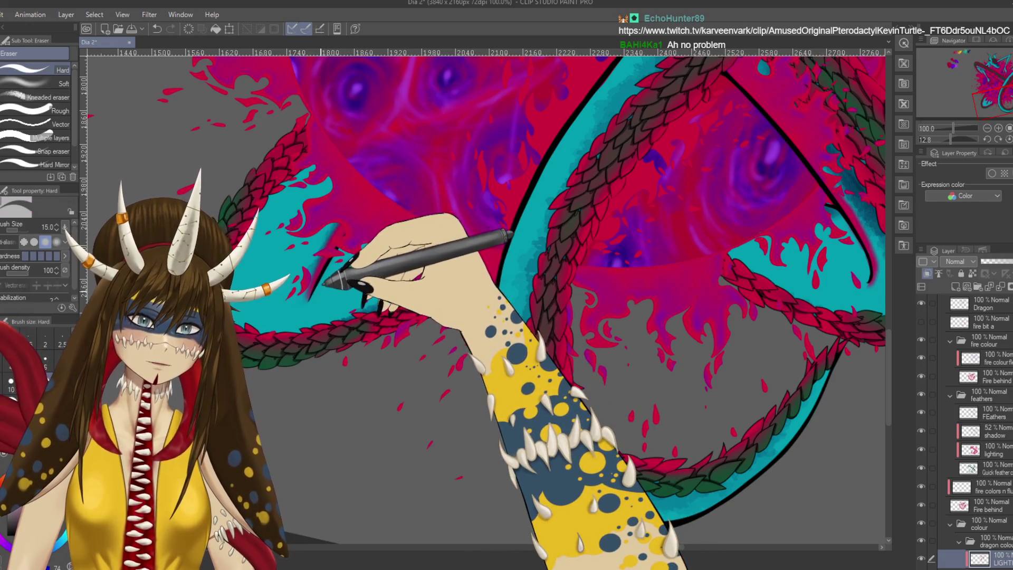
pyautogui.scroll(-4, 487, 297)
pyautogui.scroll(3, 333, 277)
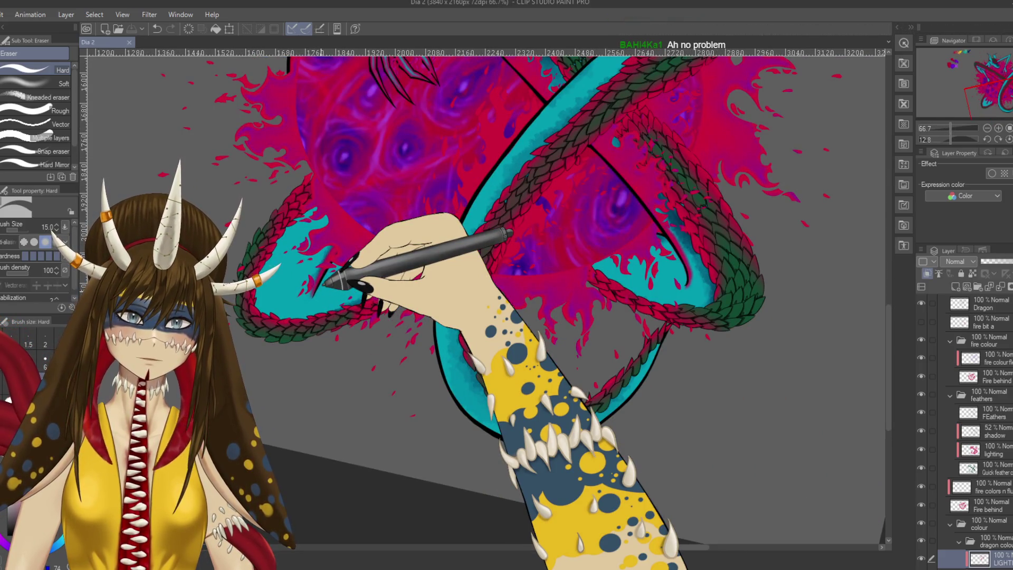
# Step: Airbrush red shading onto the scaly tail and trim it back with the Hard eraser
pyautogui.moveTo(325, 273); pyautogui.dragTo(607, 256)
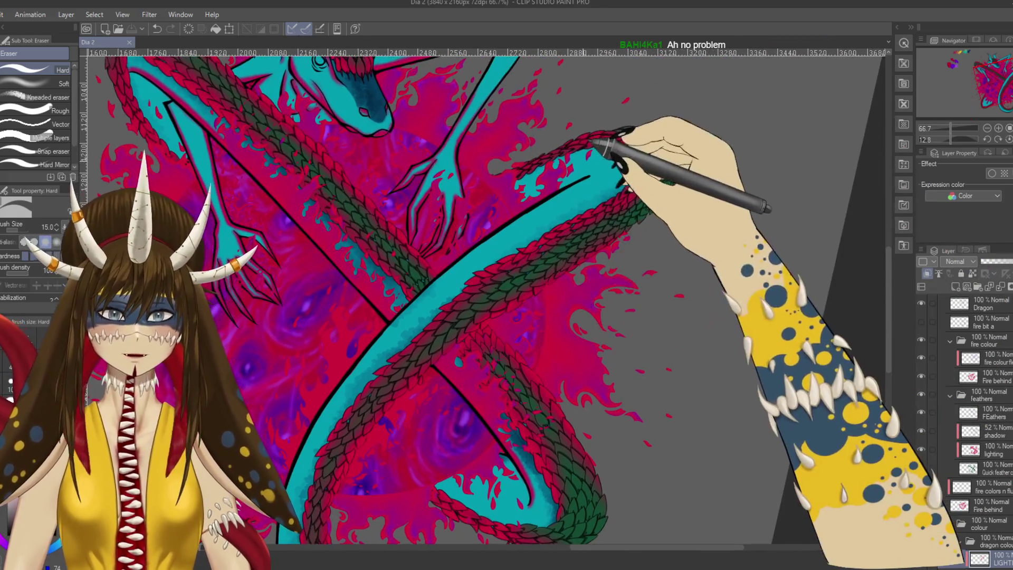
pyautogui.moveTo(403, 327)
pyautogui.mouseDown()
pyautogui.moveTo(520, 153)
pyautogui.moveTo(498, 169)
pyautogui.moveTo(475, 293)
pyautogui.moveTo(447, 293)
pyautogui.mouseUp()
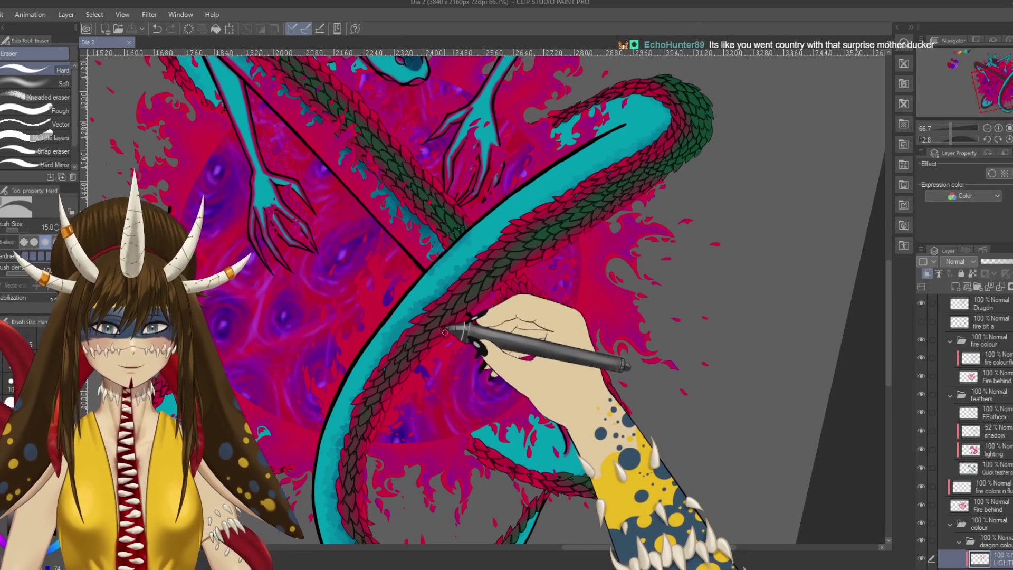
pyautogui.press('b')
pyautogui.press('b')
pyautogui.hotkey('ctrl', '+')
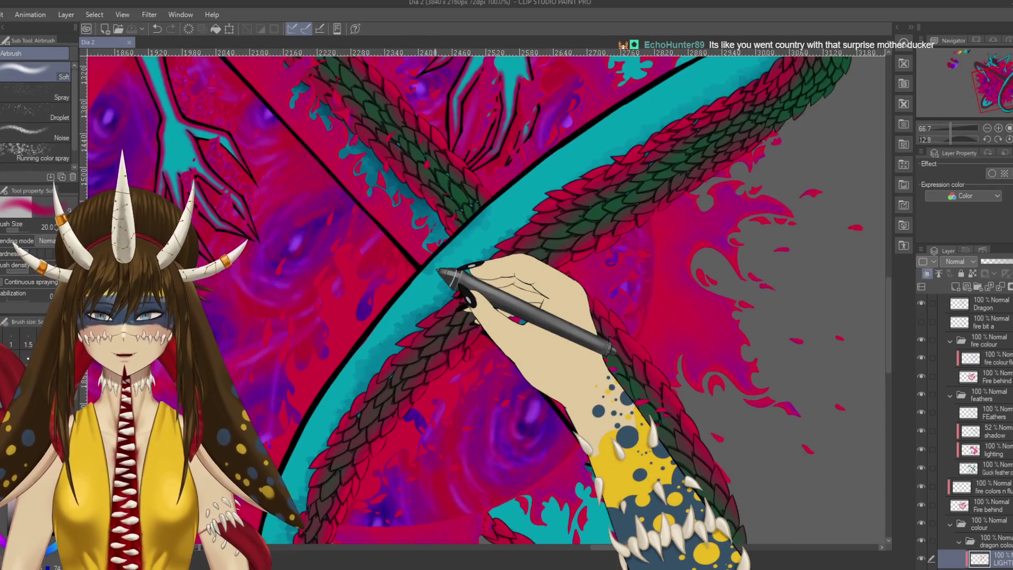
pyautogui.moveTo(593, 267); pyautogui.dragTo(673, 99)
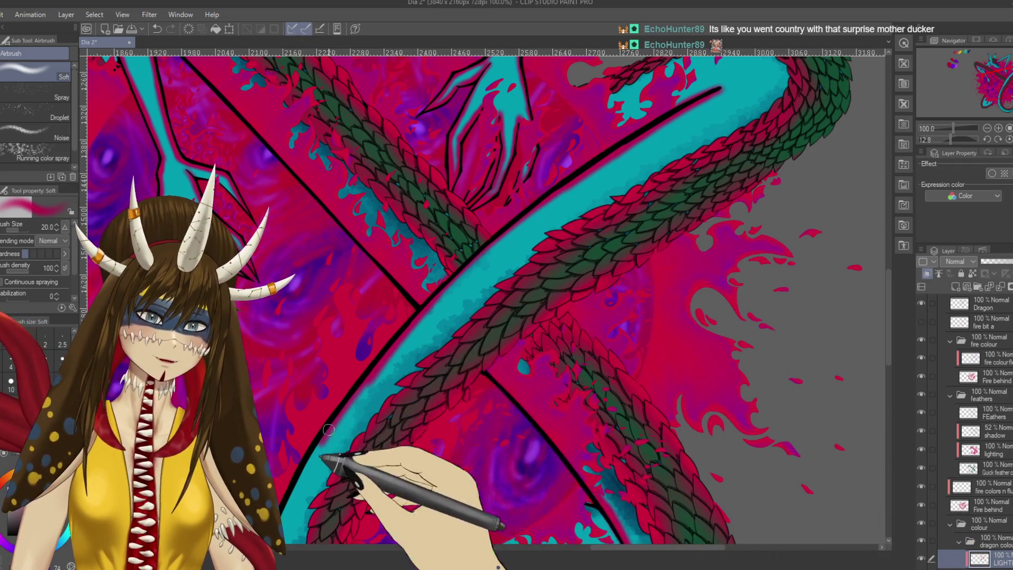
pyautogui.press('e')
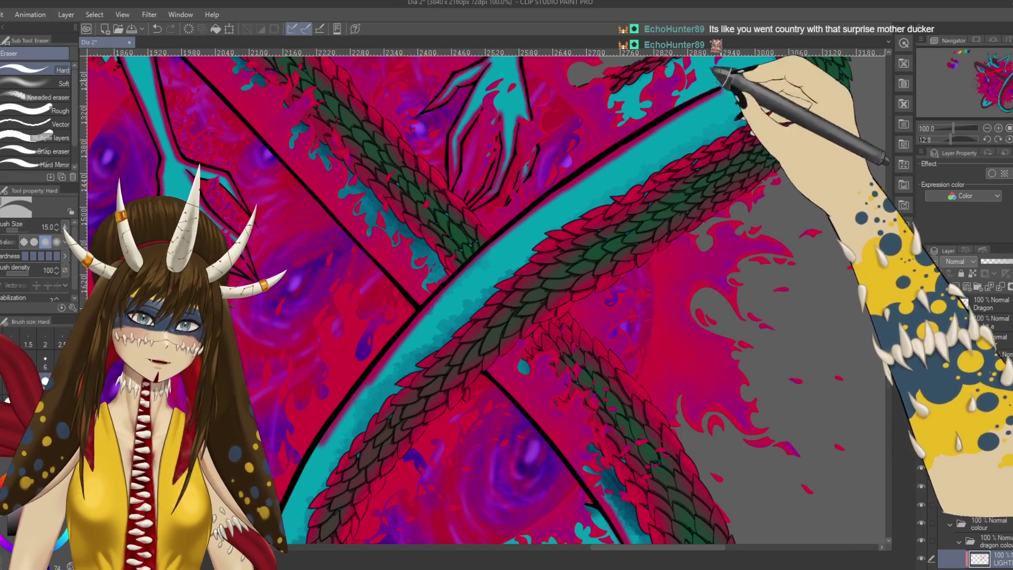
pyautogui.moveTo(474, 258); pyautogui.dragTo(442, 283)
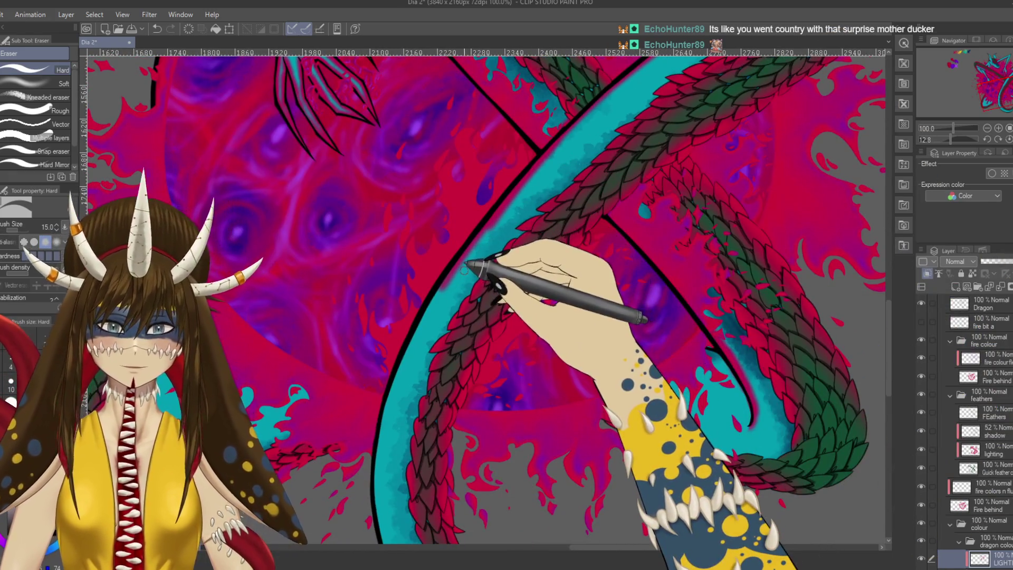
# Step: Blend the cyan edges where the tail crosses the body using Soft airbrush and Soft eraser, then rotate the view
pyautogui.press('b')
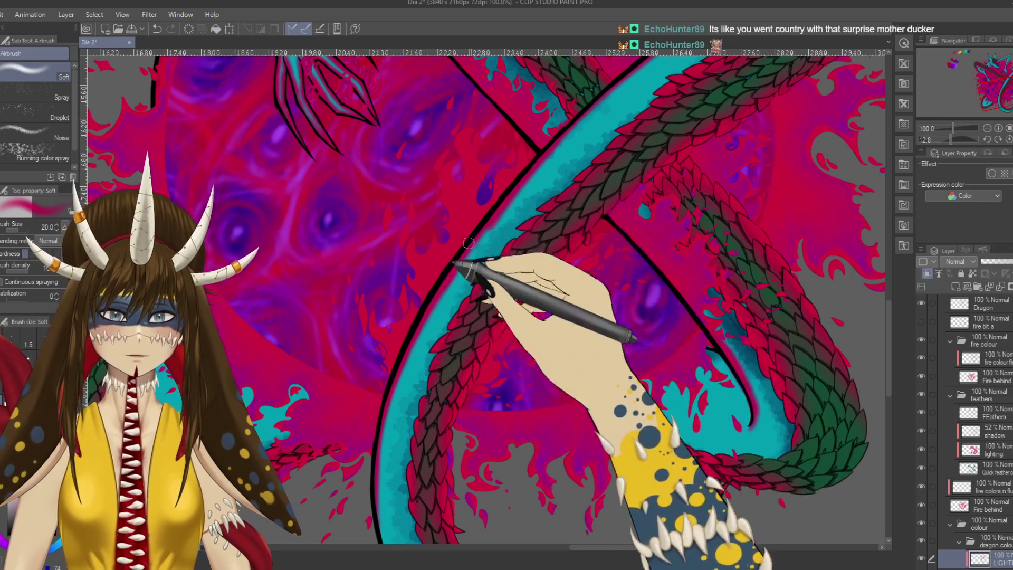
pyautogui.moveTo(463, 276); pyautogui.dragTo(449, 273)
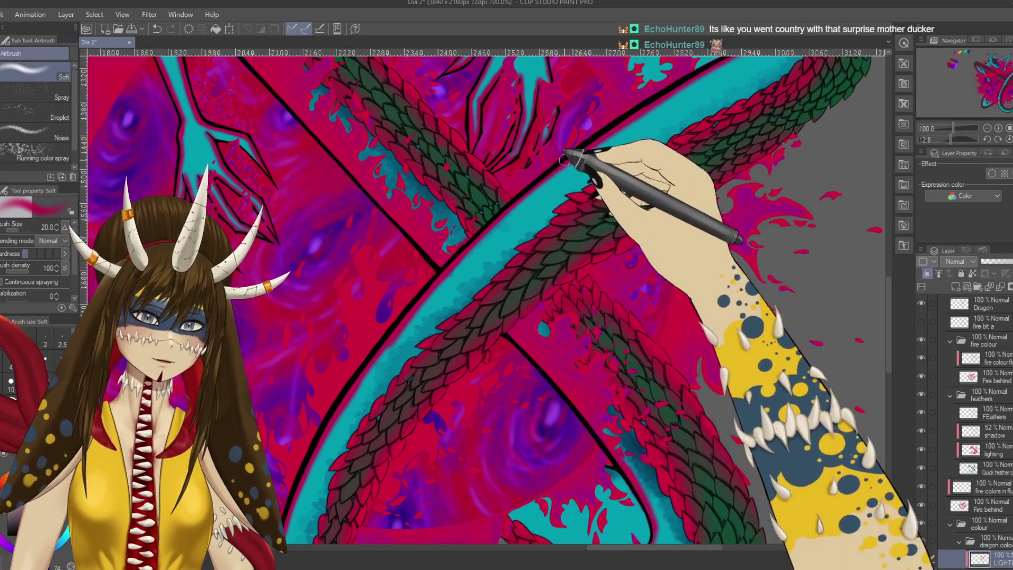
pyautogui.moveTo(656, 102); pyautogui.dragTo(570, 182)
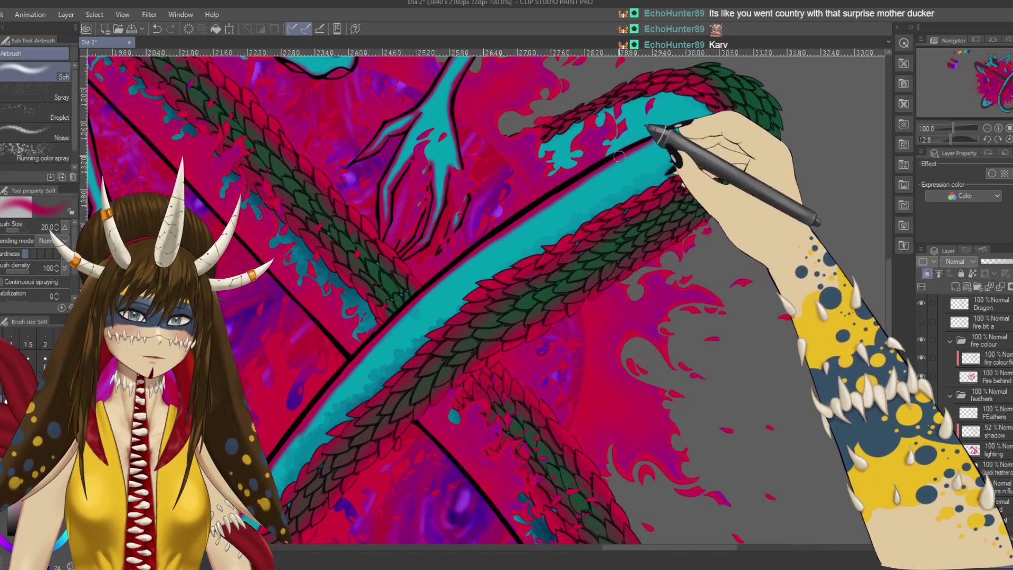
pyautogui.moveTo(560, 200); pyautogui.dragTo(639, 156)
pyautogui.press('e')
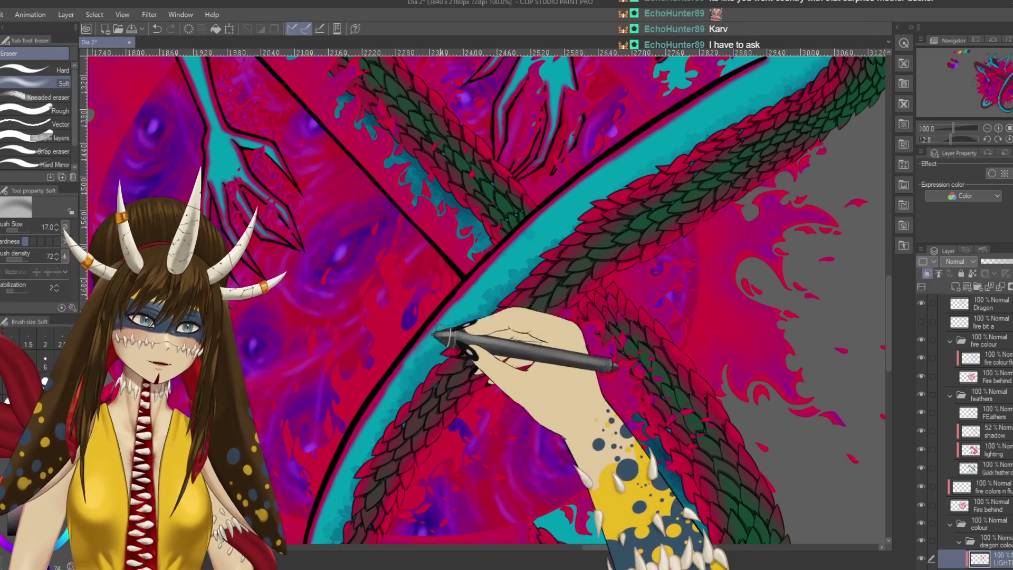
pyautogui.moveTo(435, 339); pyautogui.dragTo(464, 302)
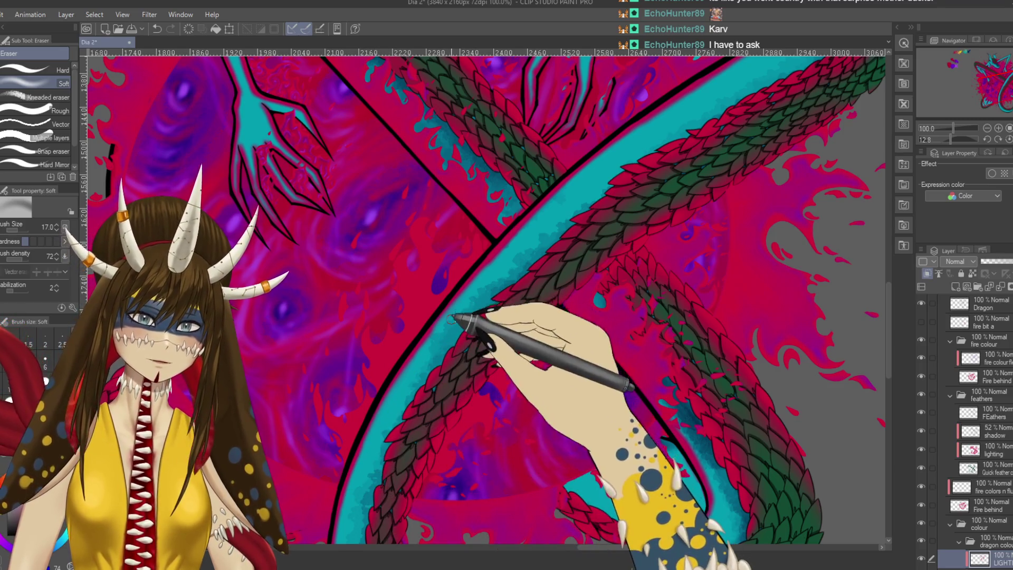
pyautogui.press('b')
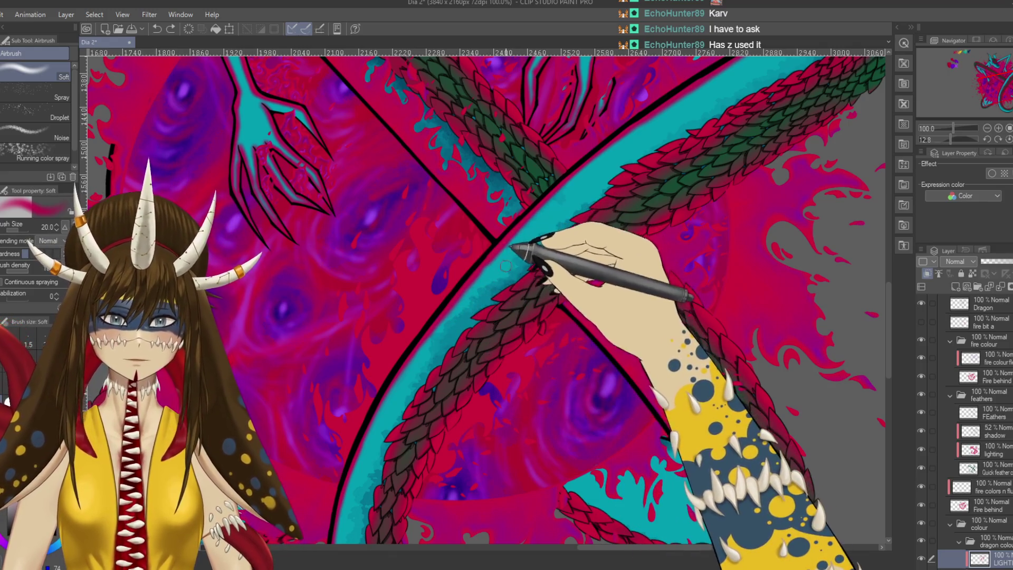
pyautogui.press('e')
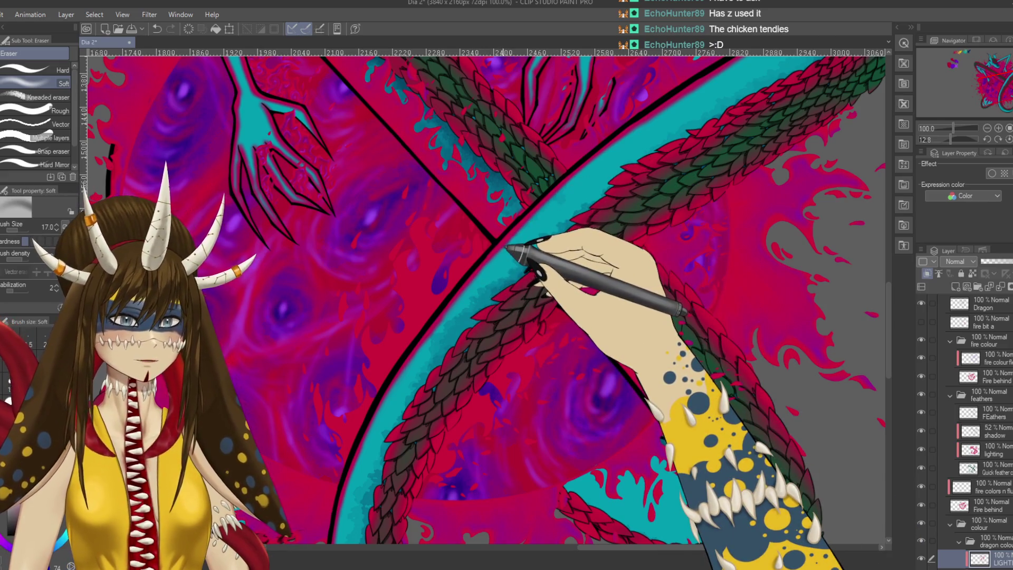
pyautogui.moveTo(507, 250); pyautogui.dragTo(455, 310)
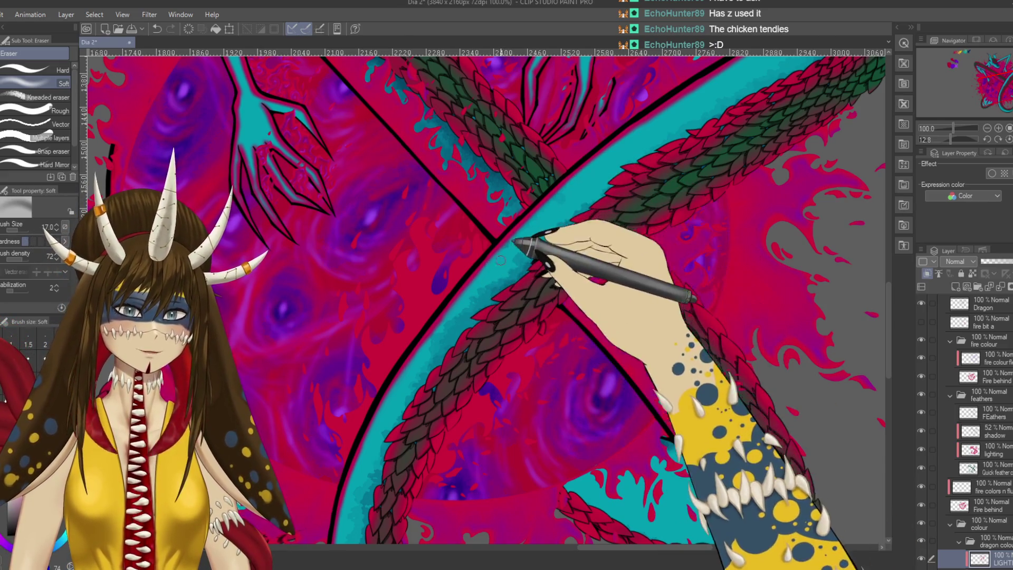
pyautogui.press('^')
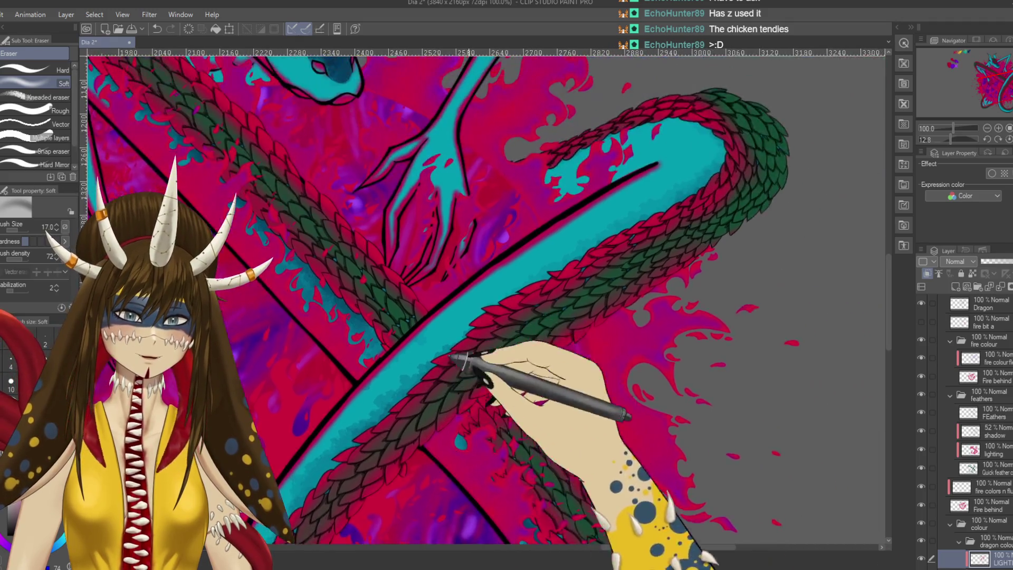
pyautogui.scroll(-3, 523, 297)
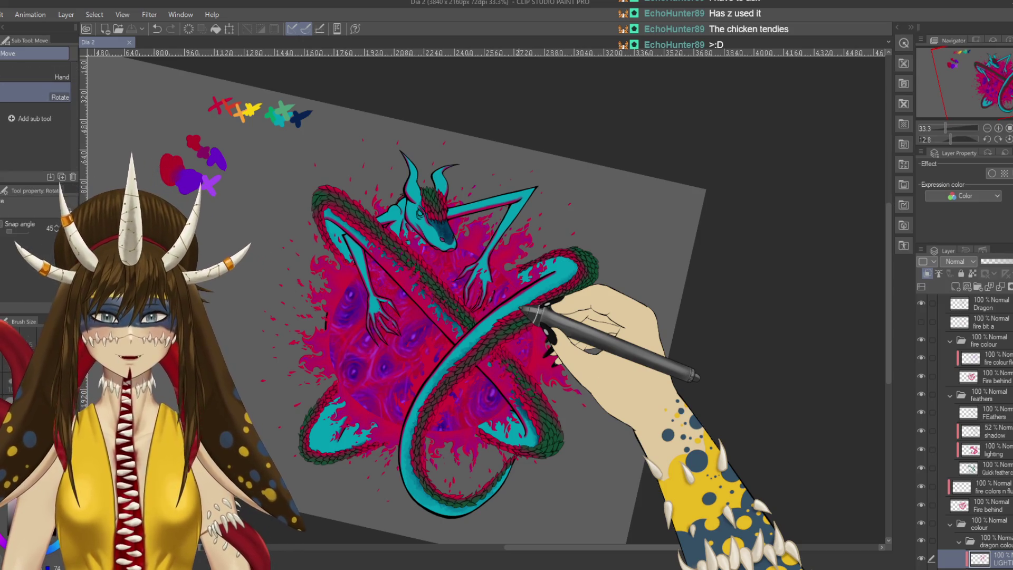
# Step: Reset rotation and zoom to 150% on the dragon's head and eye with the G-pen ready
pyautogui.moveTo(526, 309); pyautogui.dragTo(253, 414)
pyautogui.press('e')
pyautogui.scroll(3, 339, 363)
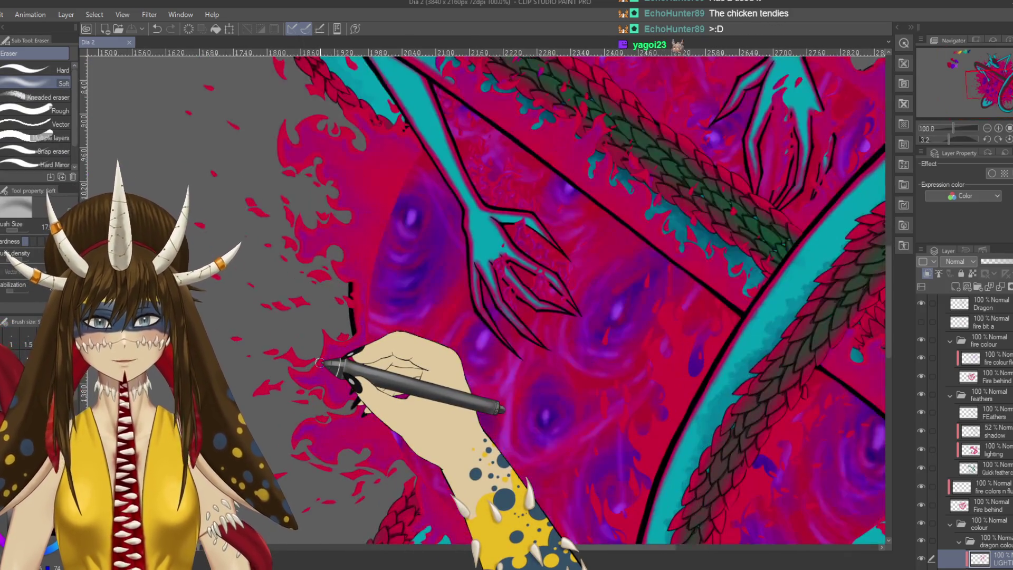
pyautogui.moveTo(318, 363); pyautogui.dragTo(326, 390)
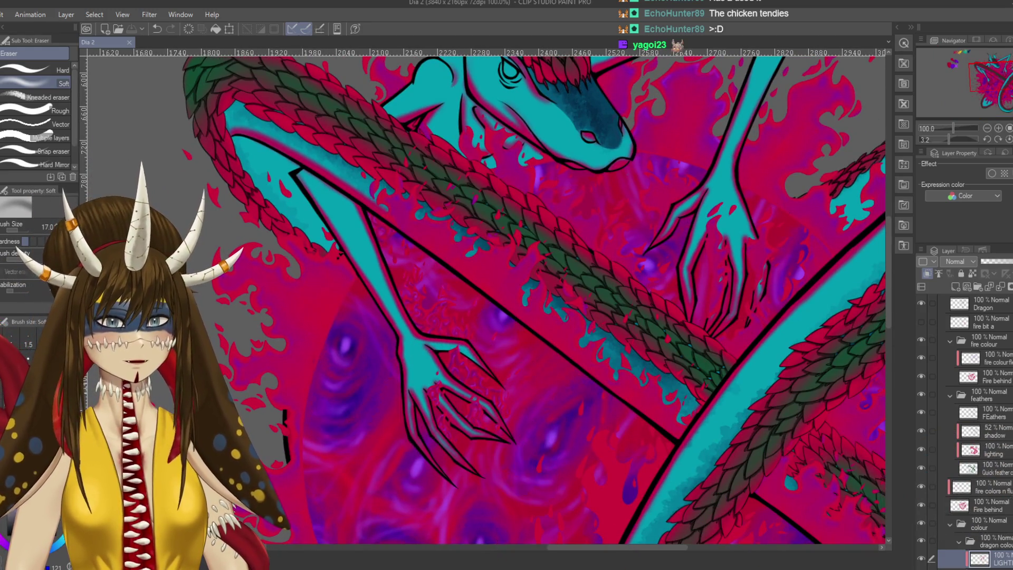
pyautogui.scroll(-2, 965, 431)
pyautogui.scroll(-1, 966, 432)
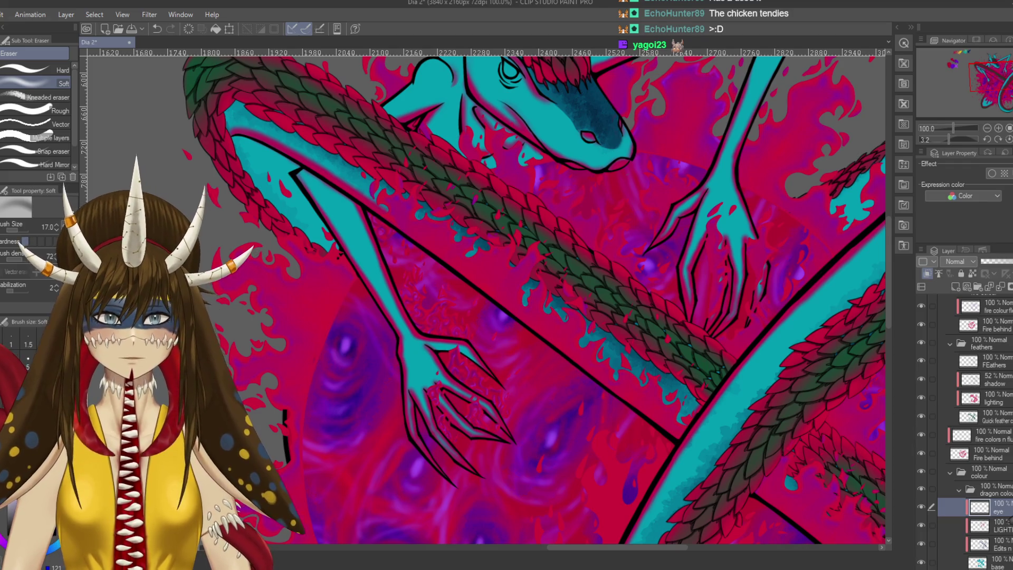
pyautogui.scroll(-5, 483, 301)
pyautogui.scroll(6, 483, 301)
pyautogui.moveTo(507, 119); pyautogui.dragTo(443, 357)
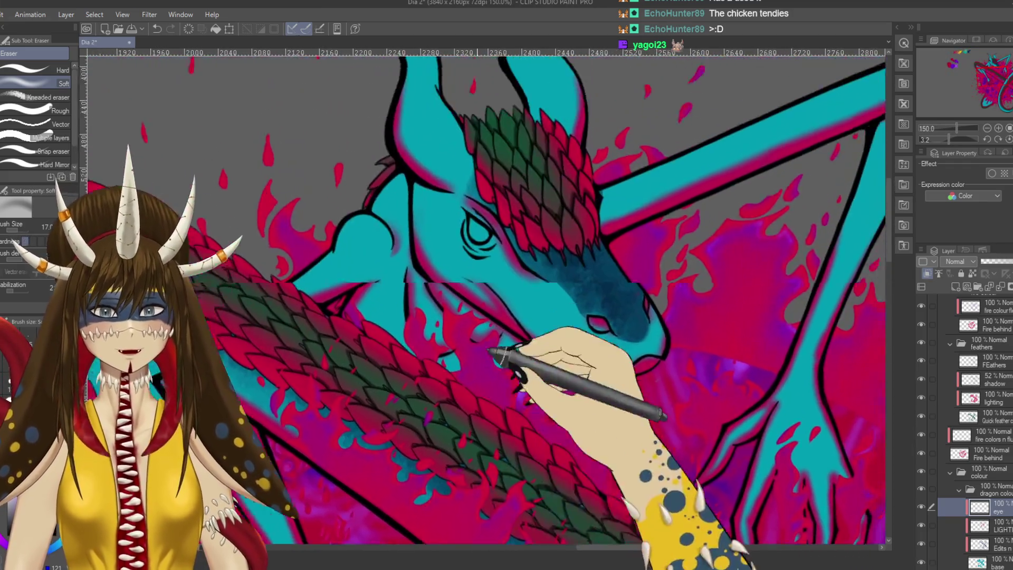
pyautogui.press('p')
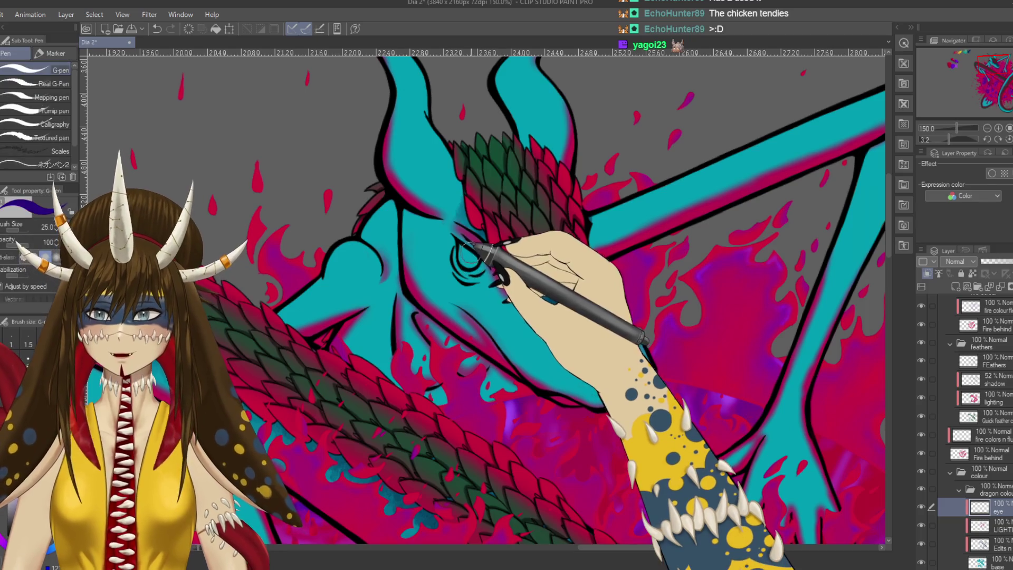
# Step: Paint a dark purple pupil with the G-pen, undo a test move of the LIGHT layer, and group the eye layers
pyautogui.moveTo(464, 253); pyautogui.dragTo(578, 396)
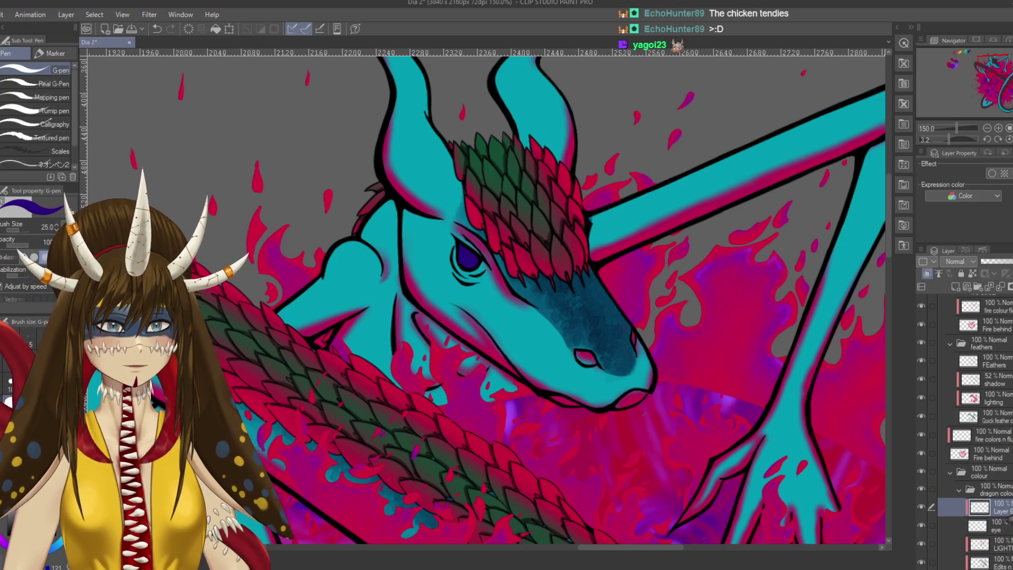
pyautogui.scroll(-2, 974, 428)
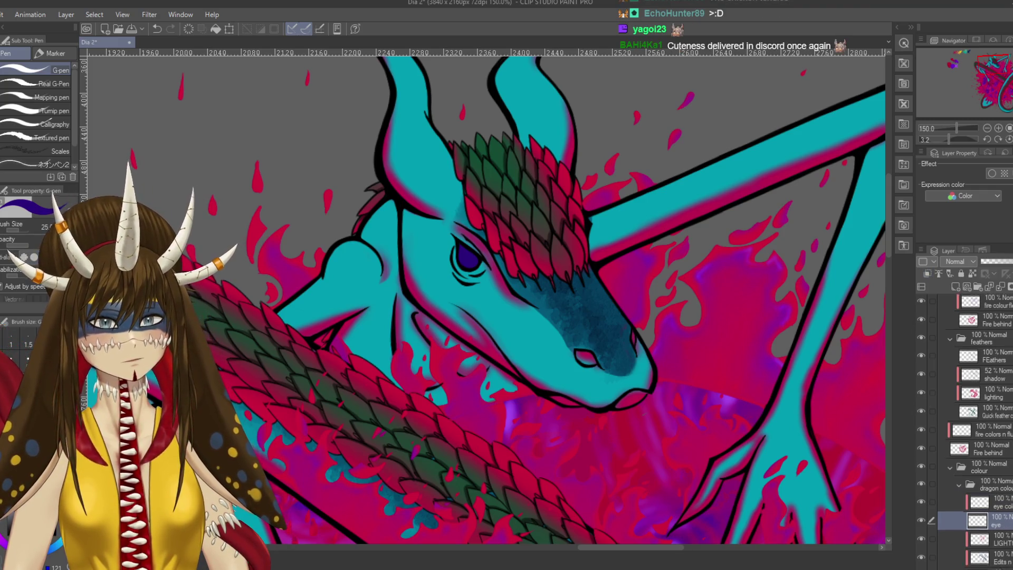
pyautogui.scroll(-2, 974, 428)
pyautogui.scroll(-1, 974, 428)
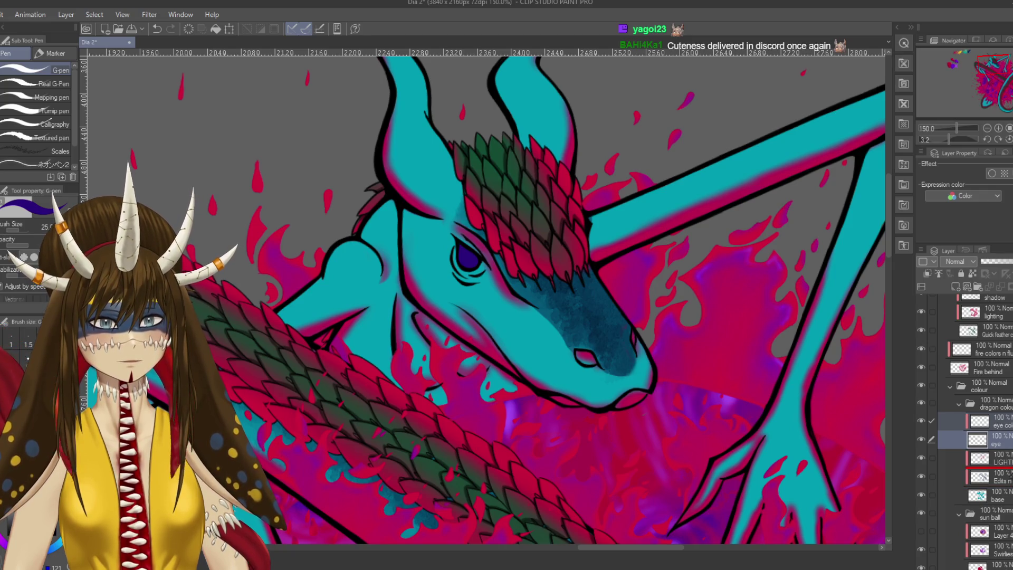
pyautogui.moveTo(982, 457); pyautogui.dragTo(981, 422)
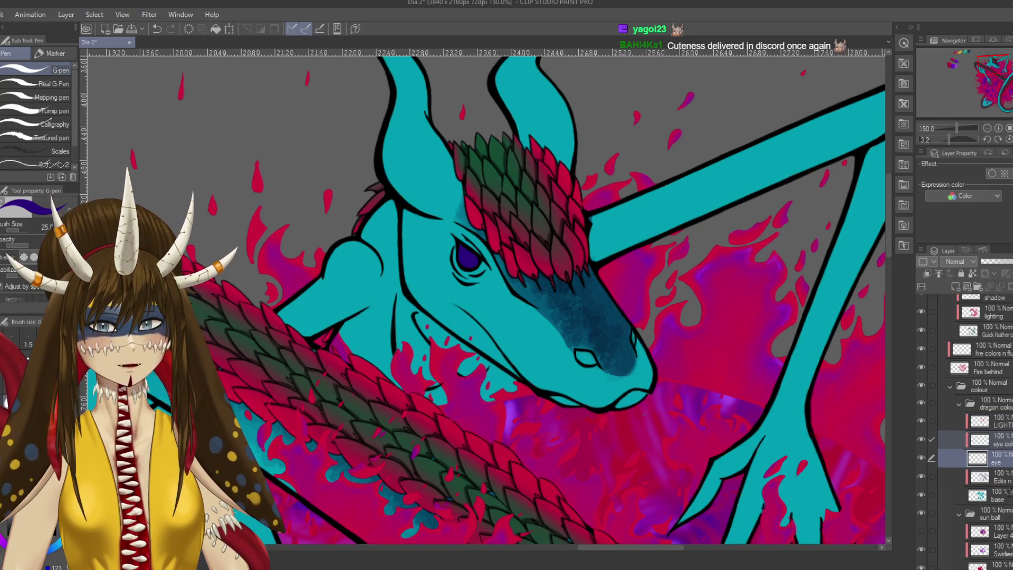
pyautogui.hotkey('ctrl', 'z')
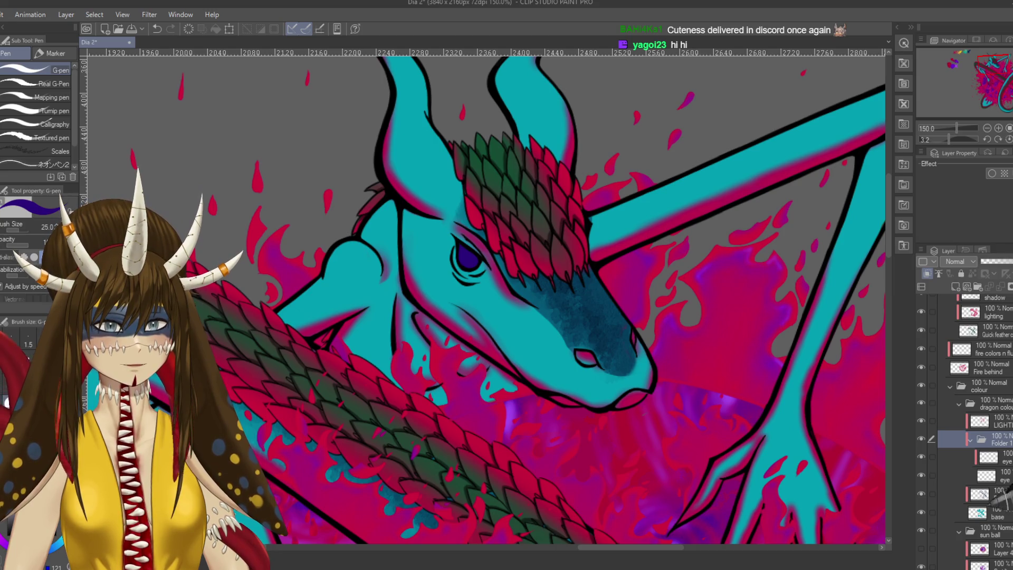
pyautogui.click(992, 457)
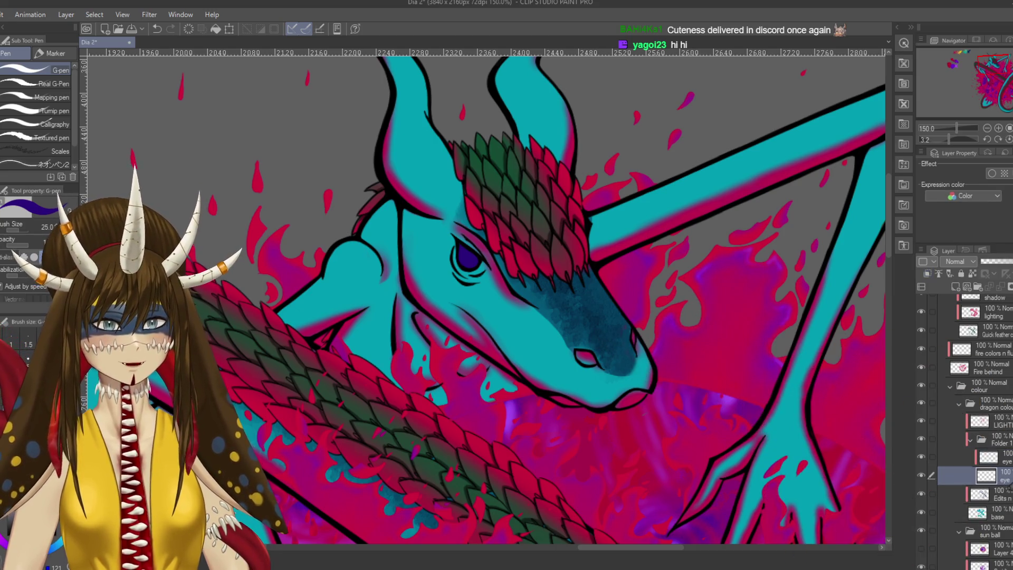
# Step: Paint the dragon's nostril magenta with the G-pen at 200% and select the layer above
pyautogui.hotkey('ctrl', '+')
pyautogui.moveTo(680, 392); pyautogui.dragTo(578, 360)
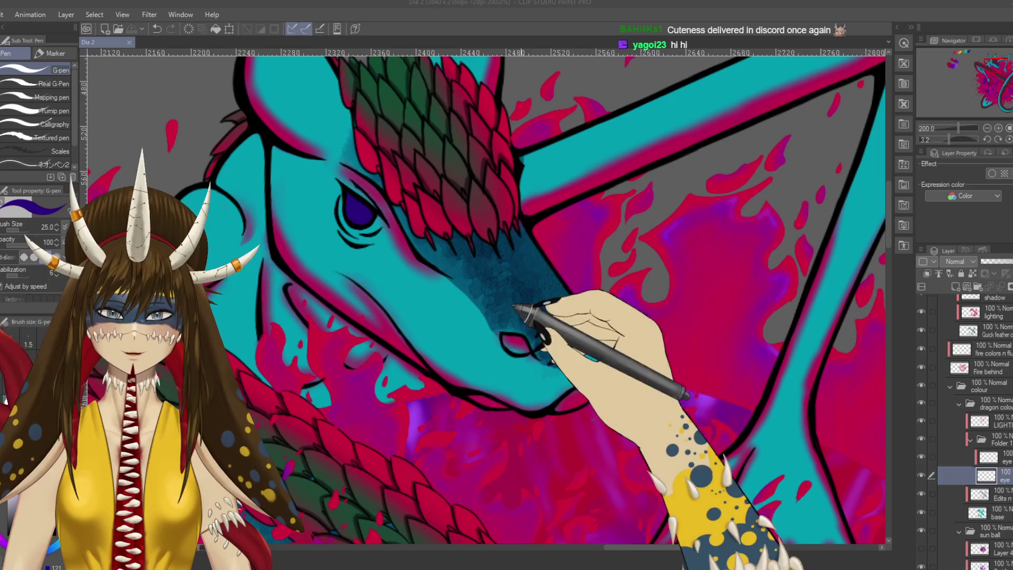
pyautogui.click(516, 346)
pyautogui.moveTo(516, 347); pyautogui.dragTo(510, 343)
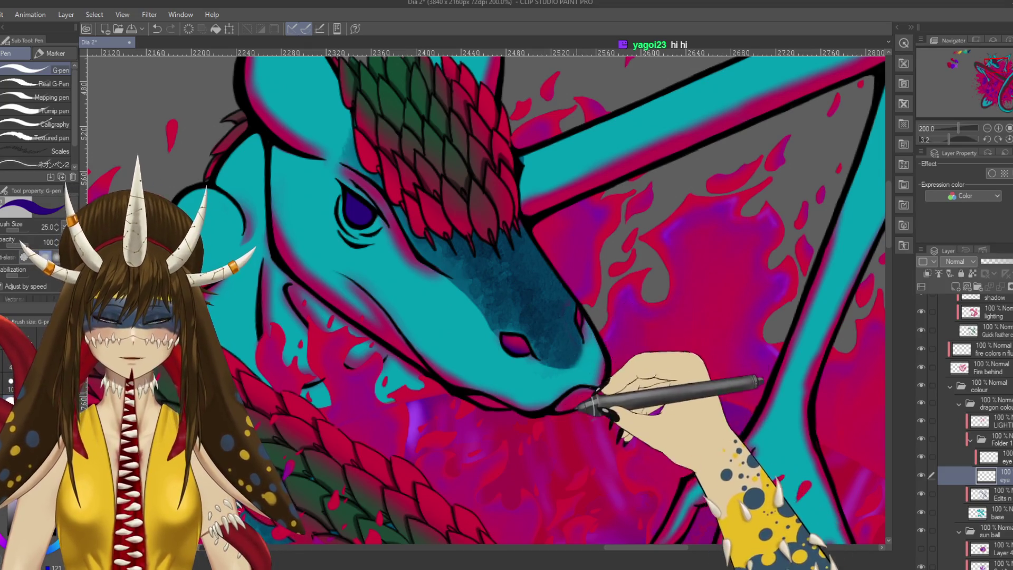
pyautogui.moveTo(593, 407); pyautogui.dragTo(620, 384)
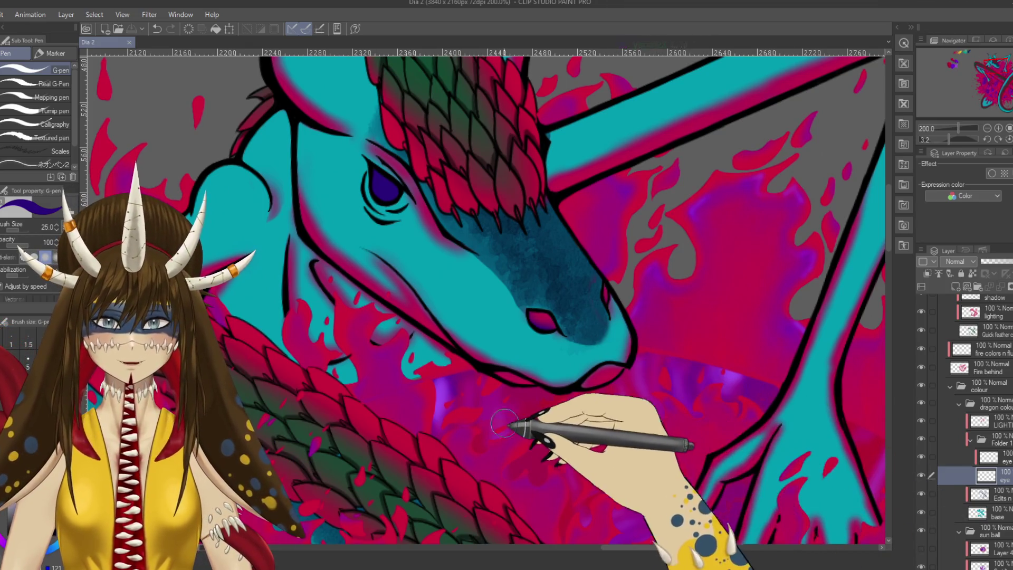
pyautogui.click(987, 457)
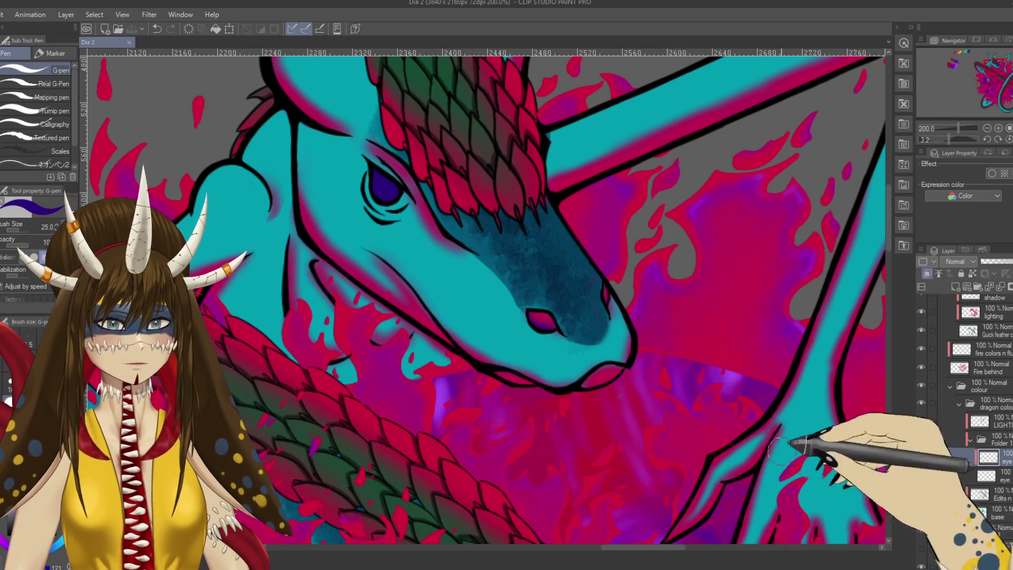
# Step: Review the whole dragon upright at 50% zoom with a soft brush selected
pyautogui.press('b')
pyautogui.press('b')
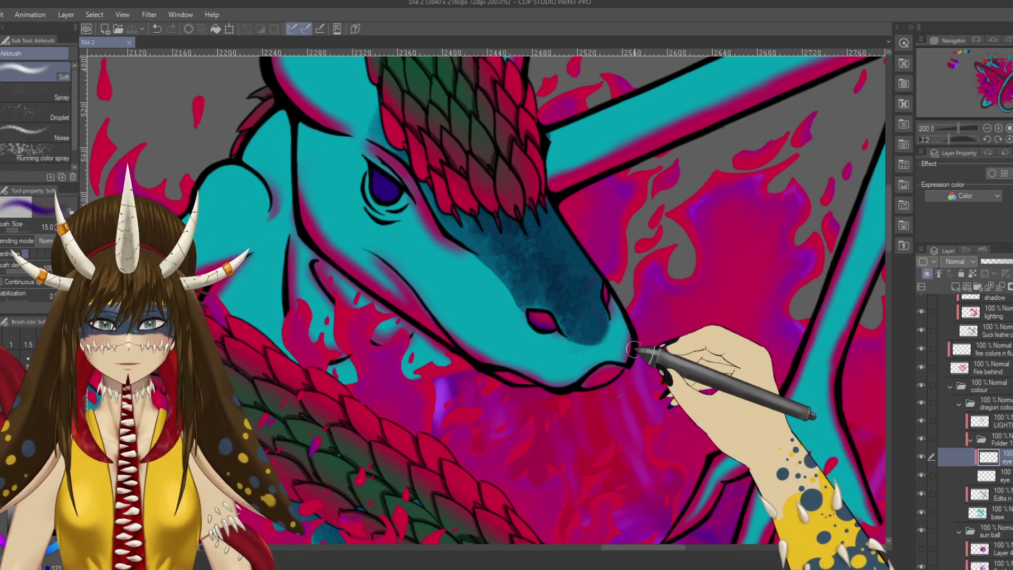
pyautogui.moveTo(599, 441); pyautogui.dragTo(611, 293)
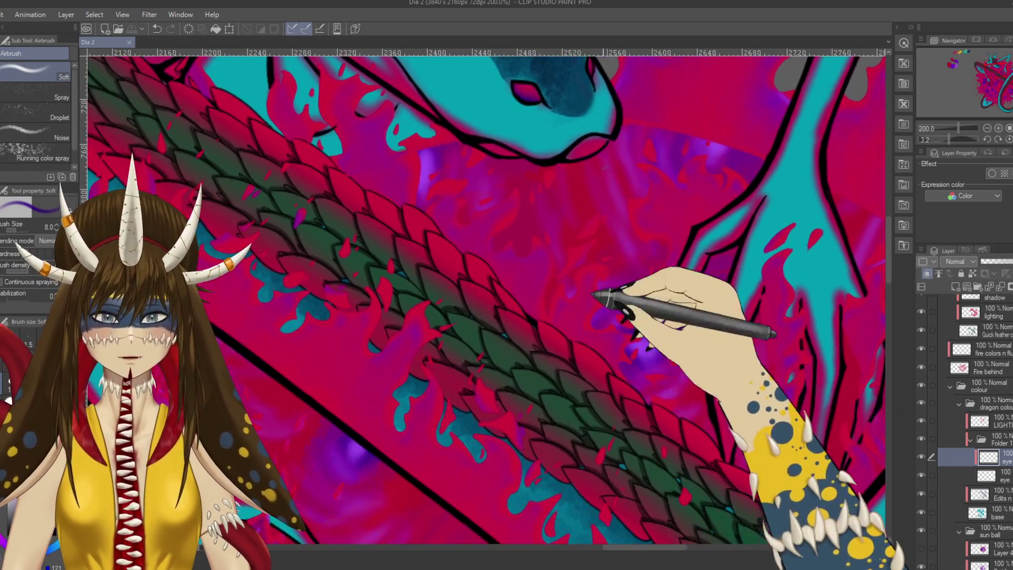
pyautogui.scroll(-2, 617, 364)
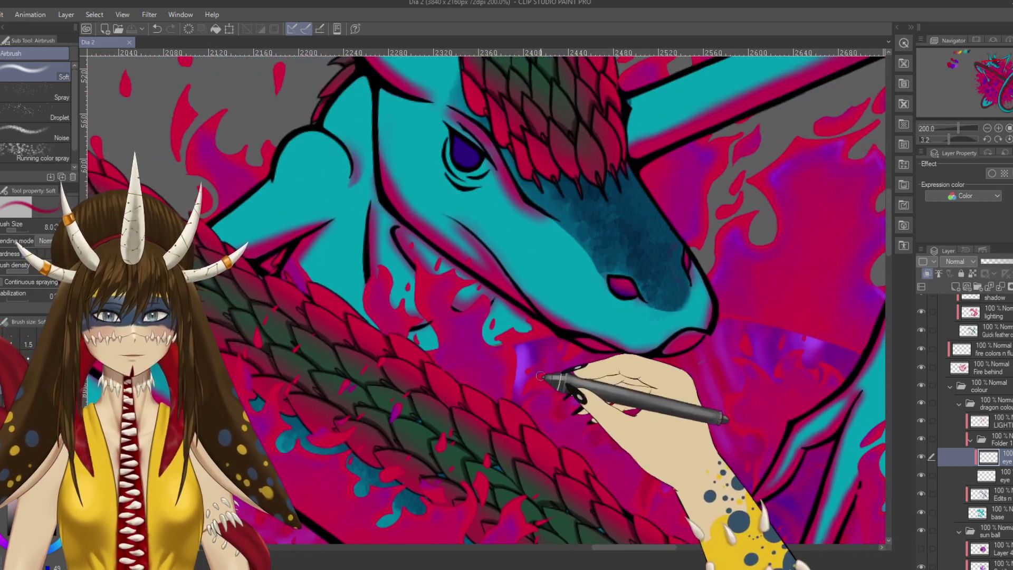
pyautogui.scroll(-3, 544, 377)
pyautogui.moveTo(550, 379); pyautogui.dragTo(459, 538)
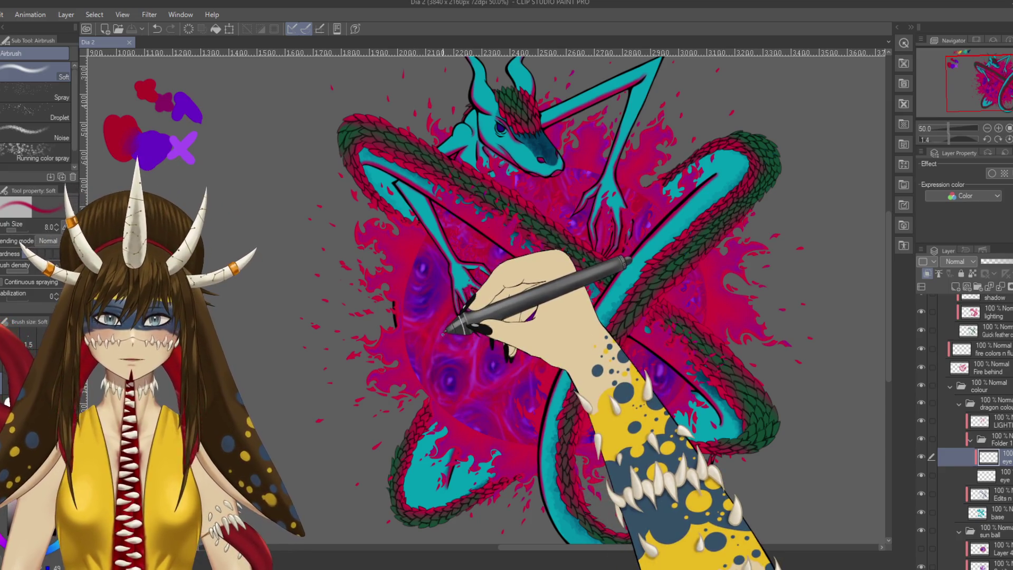
# Step: Deepen the dragon's eye with purple after zooming in on the head
pyautogui.hotkey('ctrl', '+')
pyautogui.hotkey('ctrl', '+')
pyautogui.moveTo(448, 331)
pyautogui.mouseDown()
pyautogui.moveTo(610, 387)
pyautogui.moveTo(558, 344)
pyautogui.mouseUp()
pyautogui.hotkey('ctrl', '+')
pyautogui.hotkey('ctrl', '+')
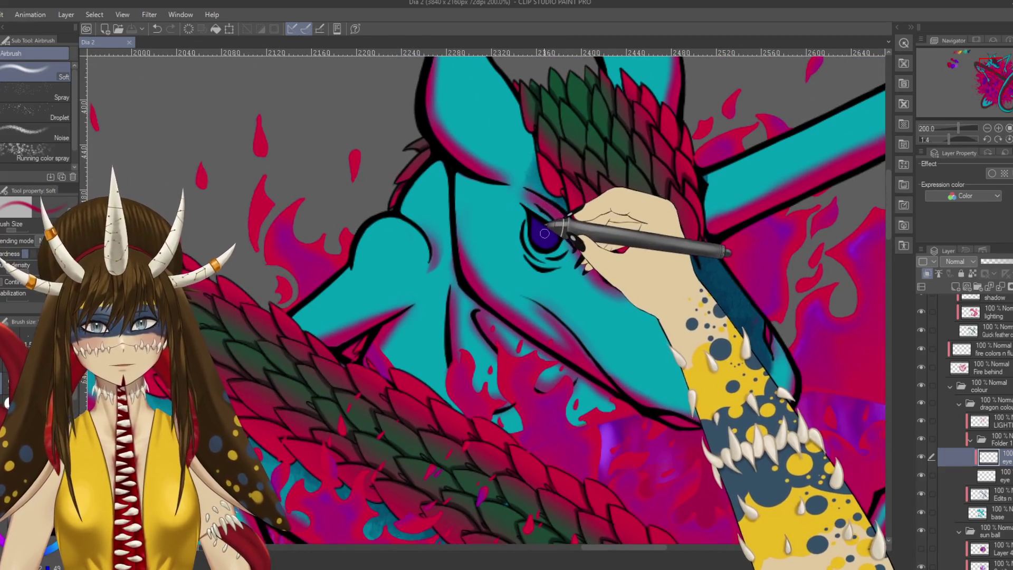
pyautogui.moveTo(539, 234); pyautogui.dragTo(546, 238)
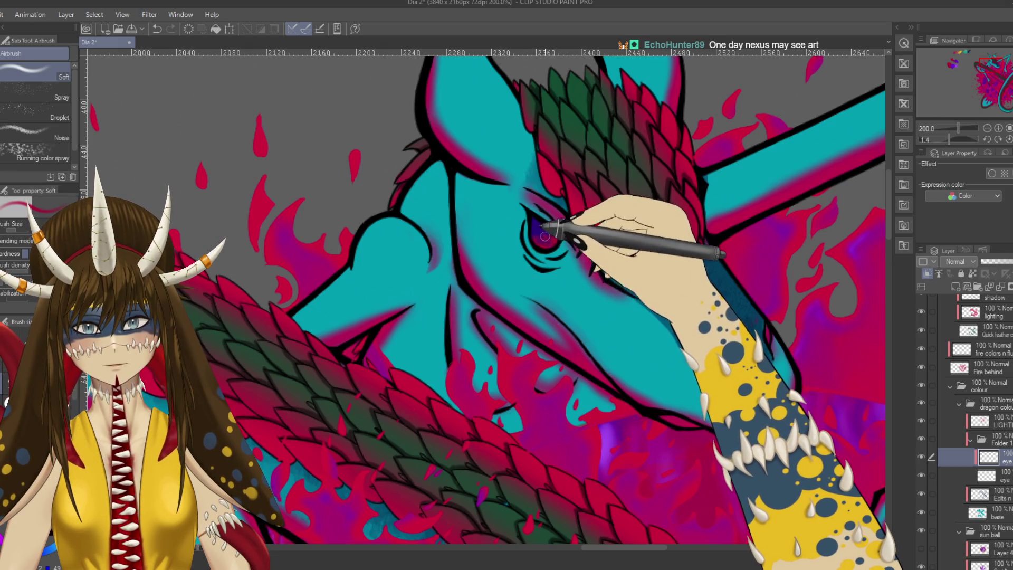
pyautogui.moveTo(535, 241)
pyautogui.mouseDown()
pyautogui.moveTo(556, 245)
pyautogui.moveTo(483, 48)
pyautogui.mouseUp()
# Step: Shade the snout below the eye with dark blue airbrush strokes
pyautogui.moveTo(761, 399); pyautogui.dragTo(509, 184)
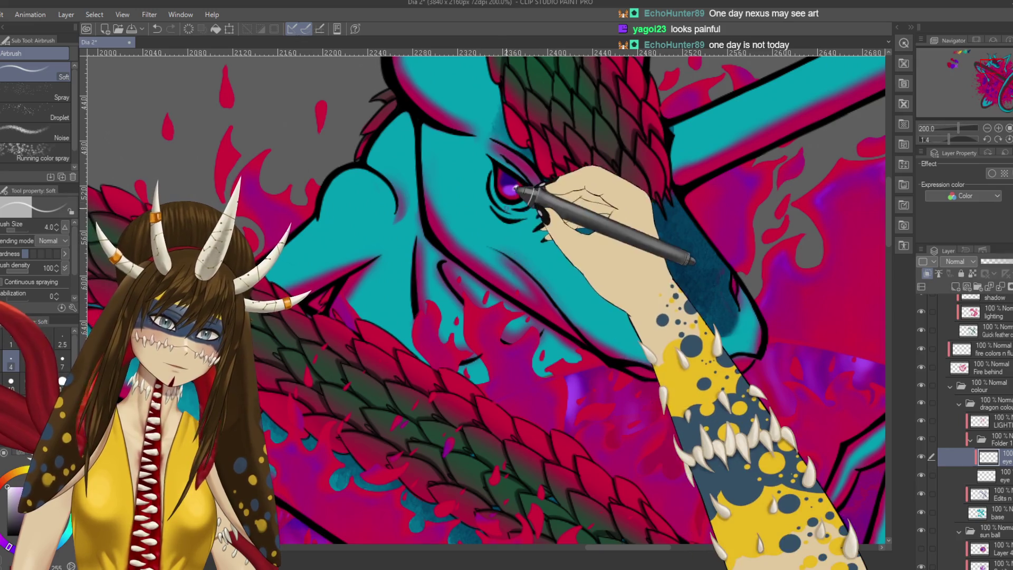
pyautogui.moveTo(514, 182)
pyautogui.mouseDown()
pyautogui.moveTo(673, 333)
pyautogui.moveTo(602, 307)
pyautogui.mouseUp()
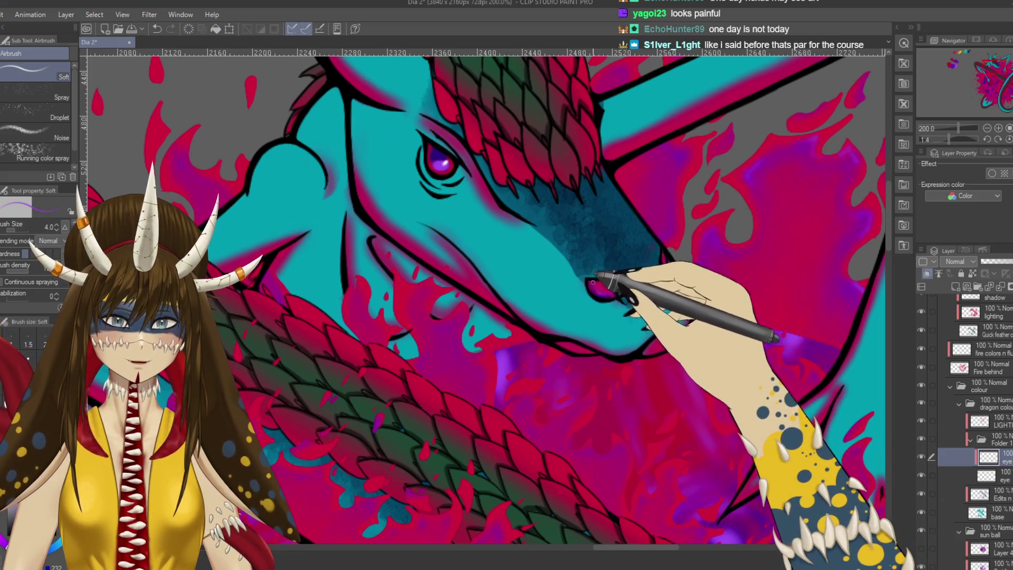
# Step: Zoom out, reset rotation, and create a new raster layer in the fire colour group
pyautogui.hotkey('ctrl', '-')
pyautogui.hotkey('ctrl', '-')
pyautogui.hotkey('ctrl', '-')
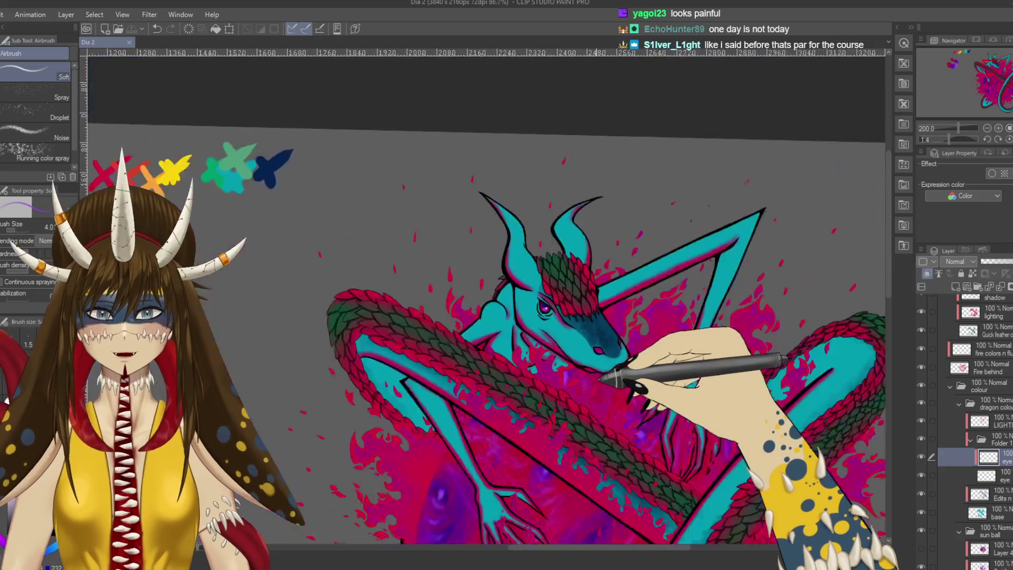
pyautogui.hotkey('ctrl', '-')
pyautogui.hotkey('ctrl', '-')
pyautogui.hotkey('ctrl', '0')
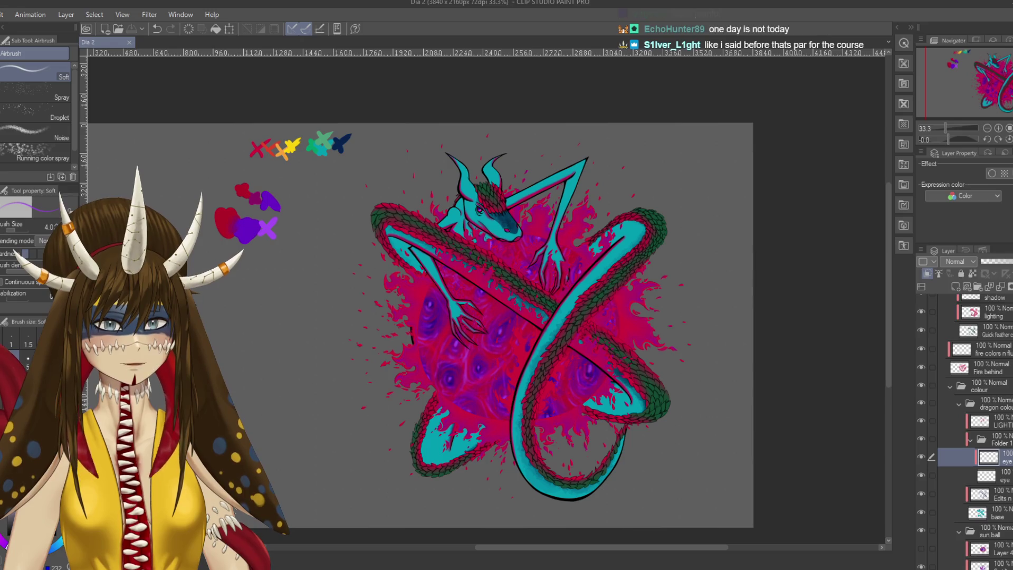
pyautogui.scroll(2, 965, 431)
pyautogui.scroll(2, 966, 431)
pyautogui.scroll(1, 965, 431)
pyautogui.scroll(2, 966, 431)
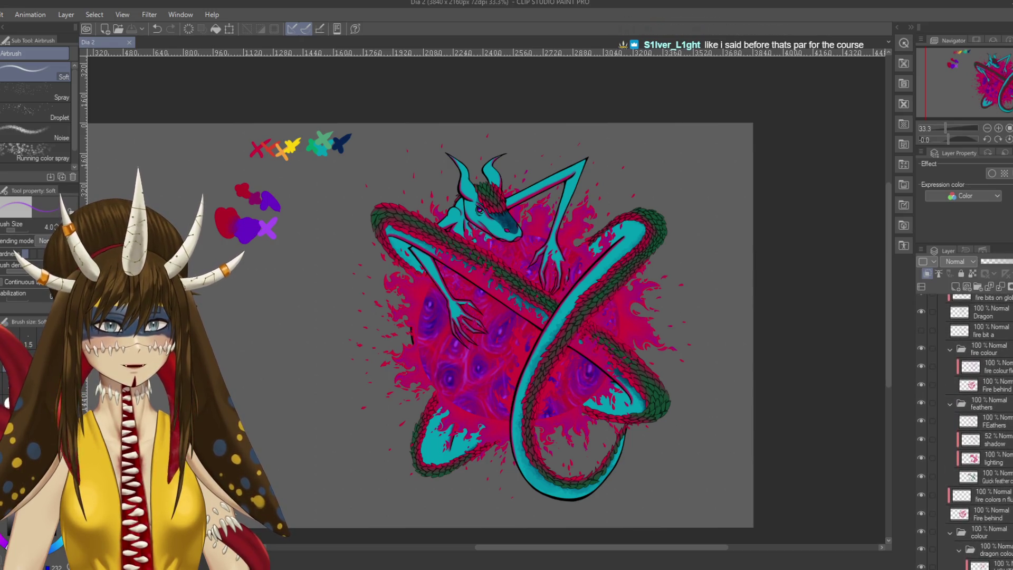
pyautogui.click(957, 286)
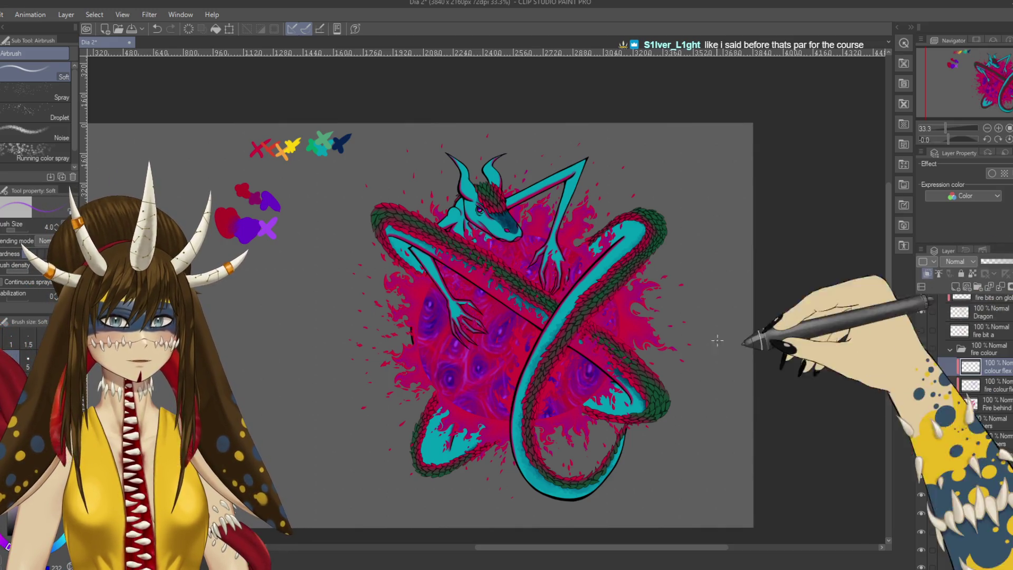
pyautogui.hotkey('ctrl', 'alt', '0')
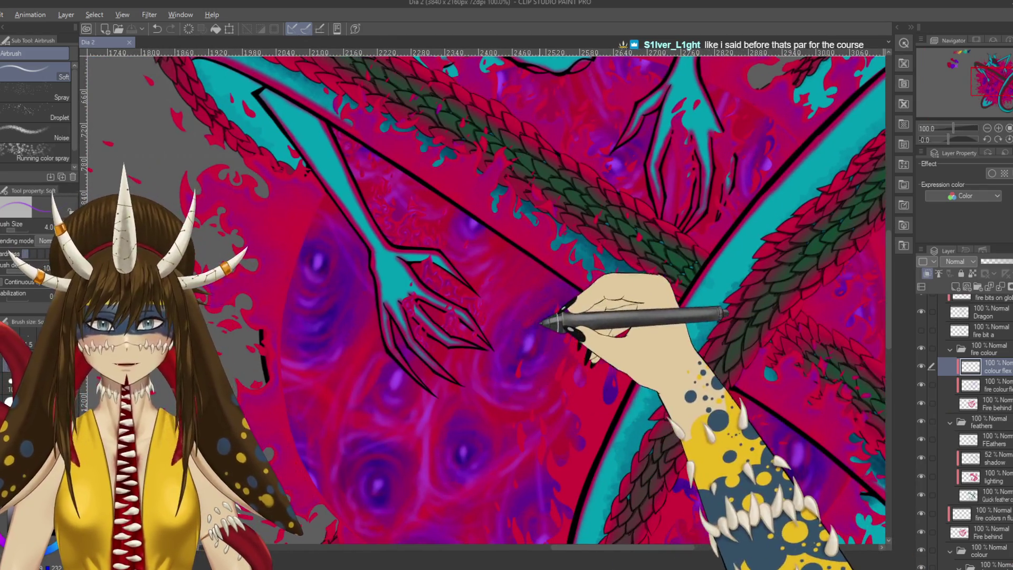
# Step: Airbrush a purple glow along the orb's edge with an enlarged Soft airbrush, ready to blend
pyautogui.moveTo(520, 322)
pyautogui.mouseDown()
pyautogui.moveTo(569, 333)
pyautogui.moveTo(523, 325)
pyautogui.mouseUp()
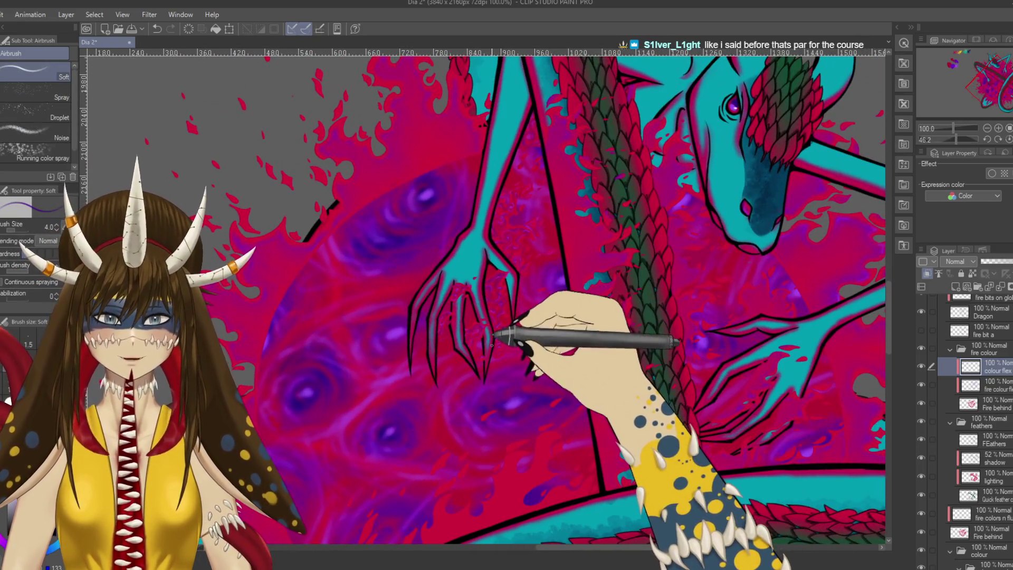
pyautogui.scroll(1, 542, 260)
pyautogui.scroll(1, 526, 283)
pyautogui.moveTo(525, 283); pyautogui.dragTo(498, 215)
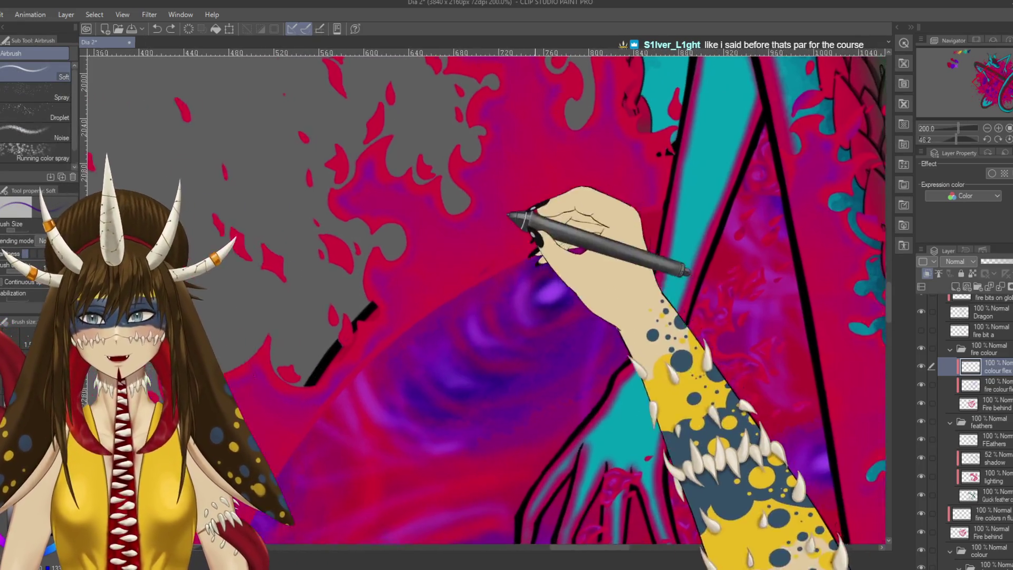
pyautogui.press('p')
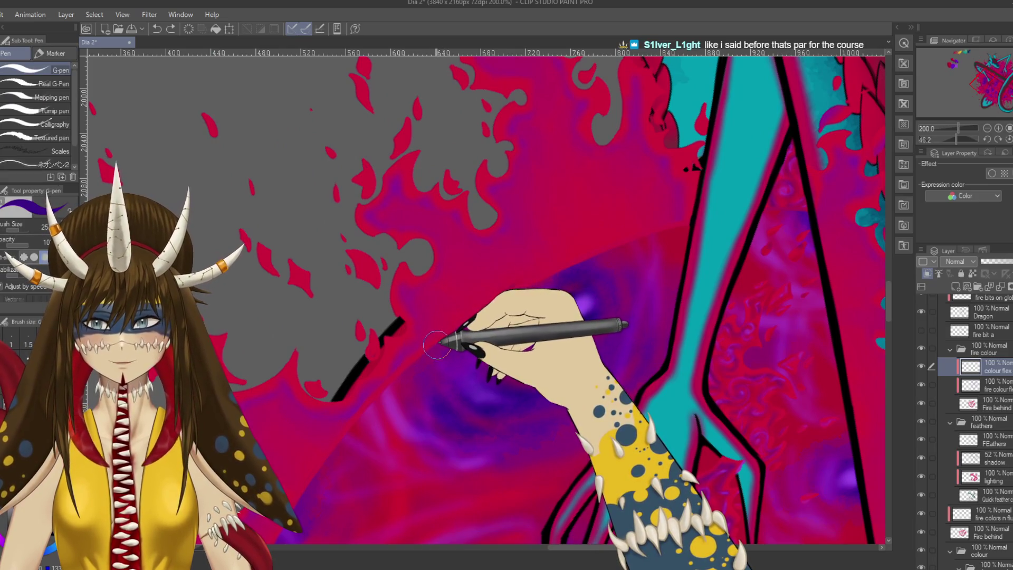
pyautogui.press('b')
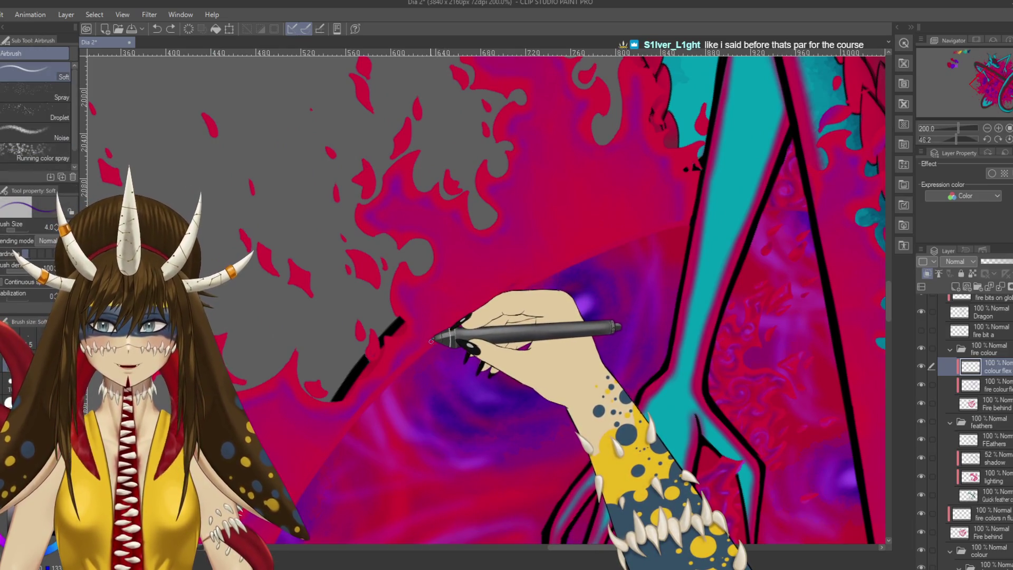
pyautogui.press(']')
pyautogui.press(']')
pyautogui.press(']')
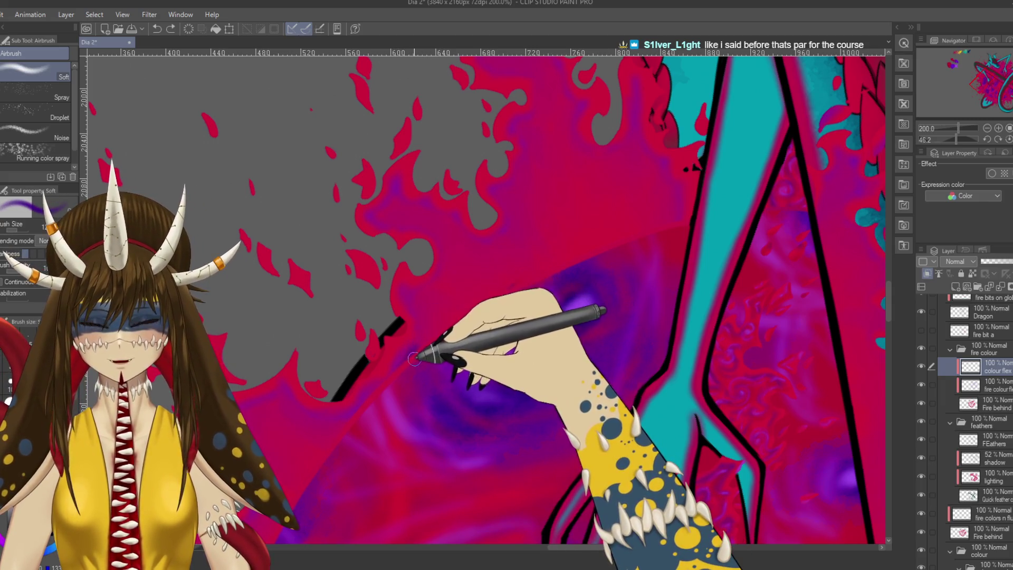
pyautogui.moveTo(438, 301); pyautogui.dragTo(598, 229)
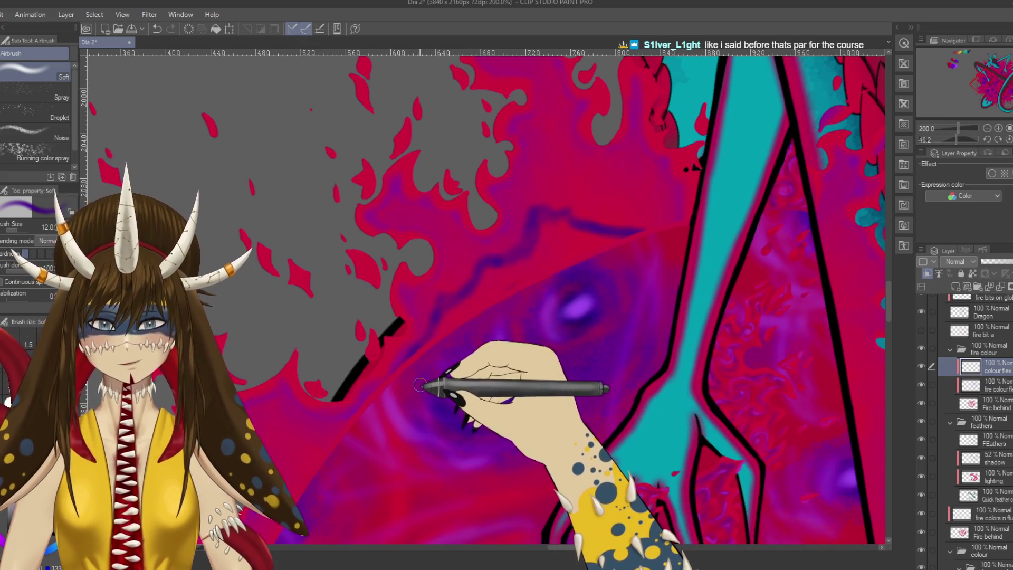
pyautogui.press('j')
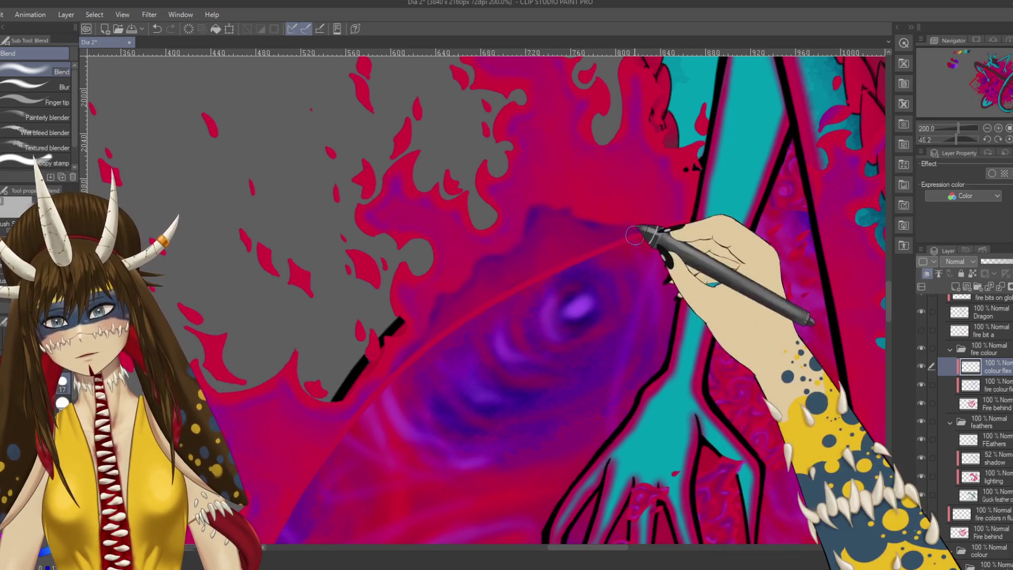
# Step: Blend the purple glow with a smaller Blend brush, alternating with the Soft airbrush
pyautogui.press('b')
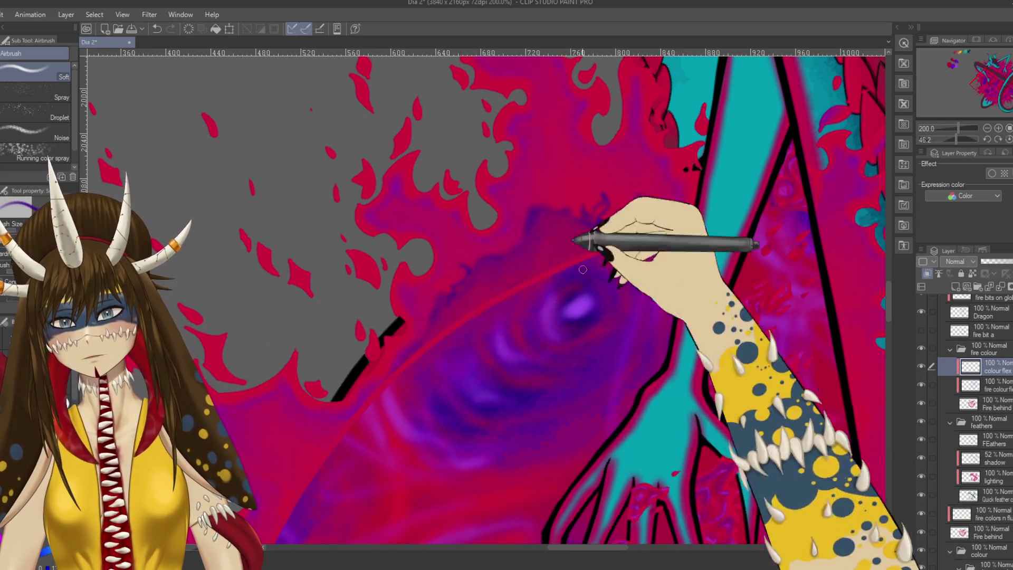
pyautogui.press('j')
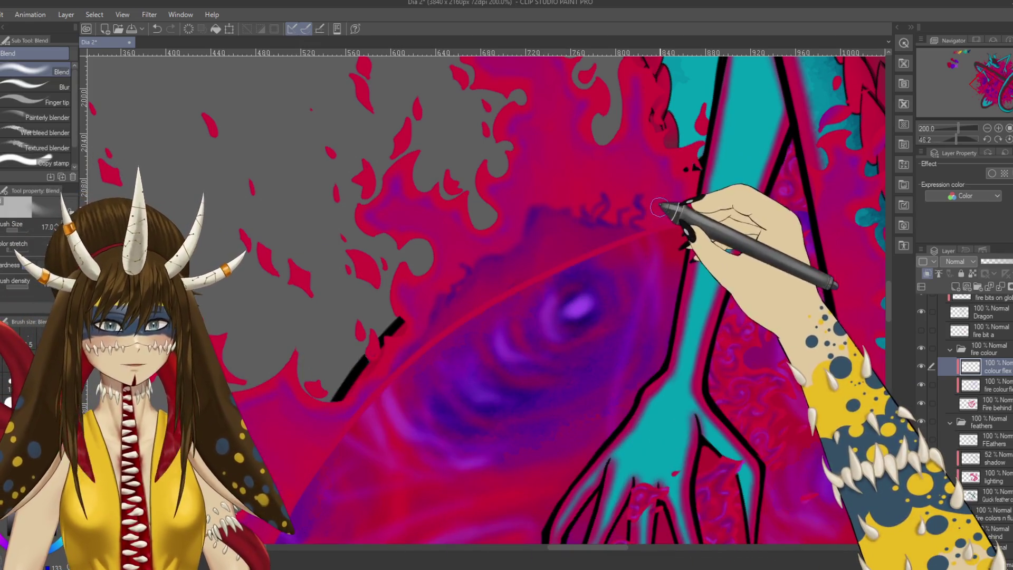
pyautogui.press('[')
pyautogui.press('[')
pyautogui.press('[')
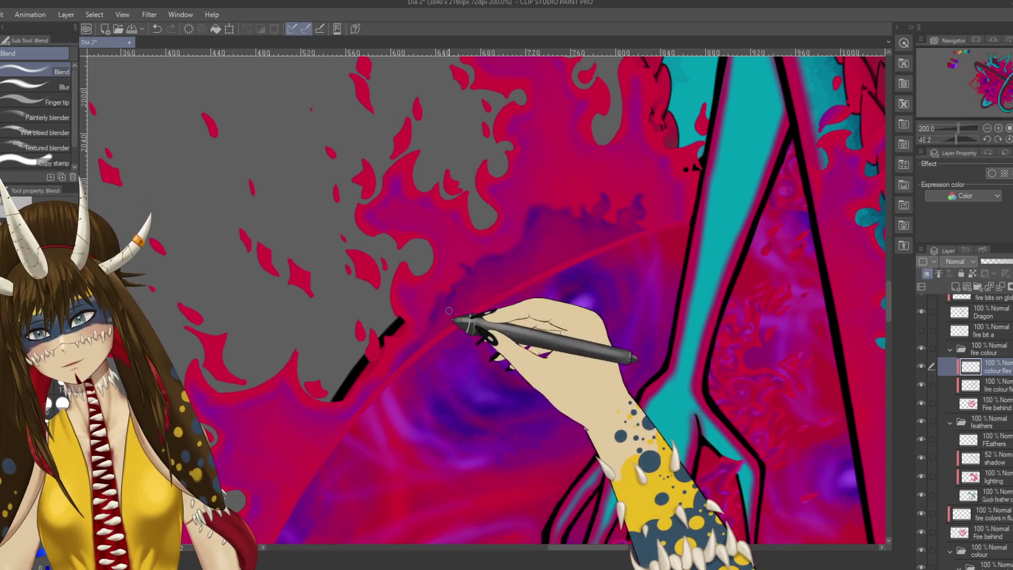
pyautogui.moveTo(528, 332); pyautogui.dragTo(593, 283)
pyautogui.press('b')
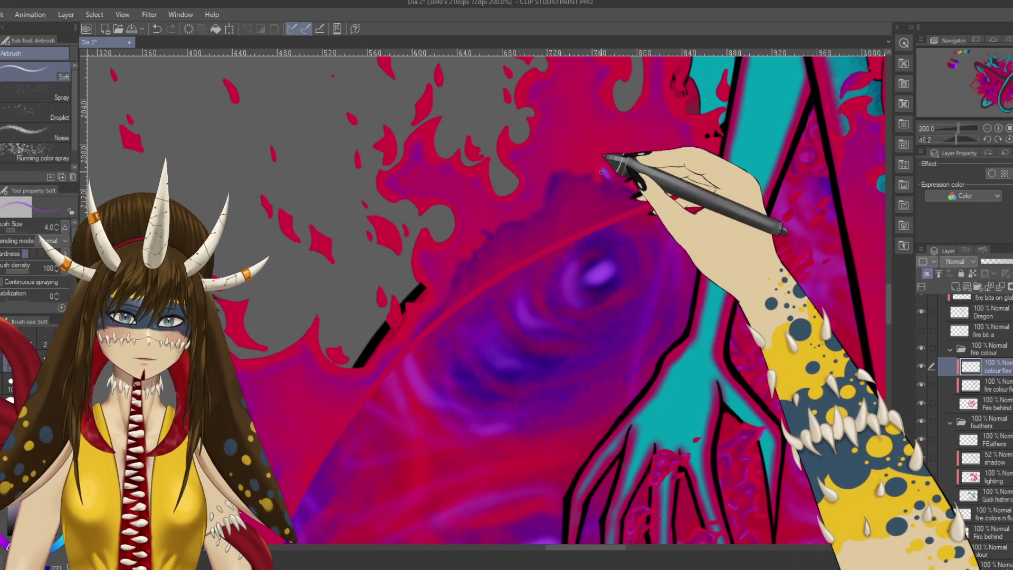
# Step: Add lavender flecks on the orb's rim and a faint streak along the red arc
pyautogui.moveTo(605, 173); pyautogui.dragTo(626, 165)
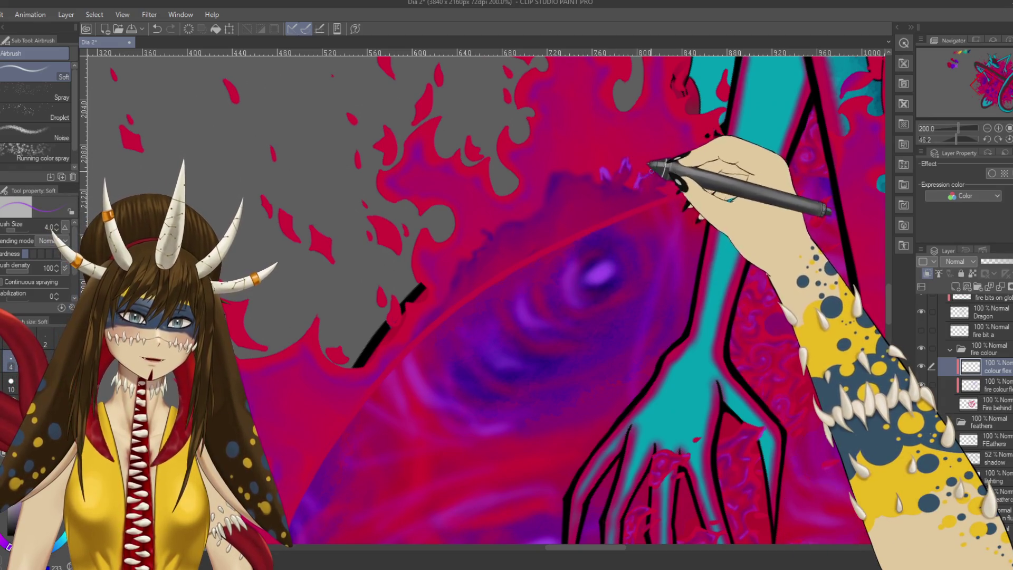
pyautogui.moveTo(549, 199); pyautogui.dragTo(492, 225)
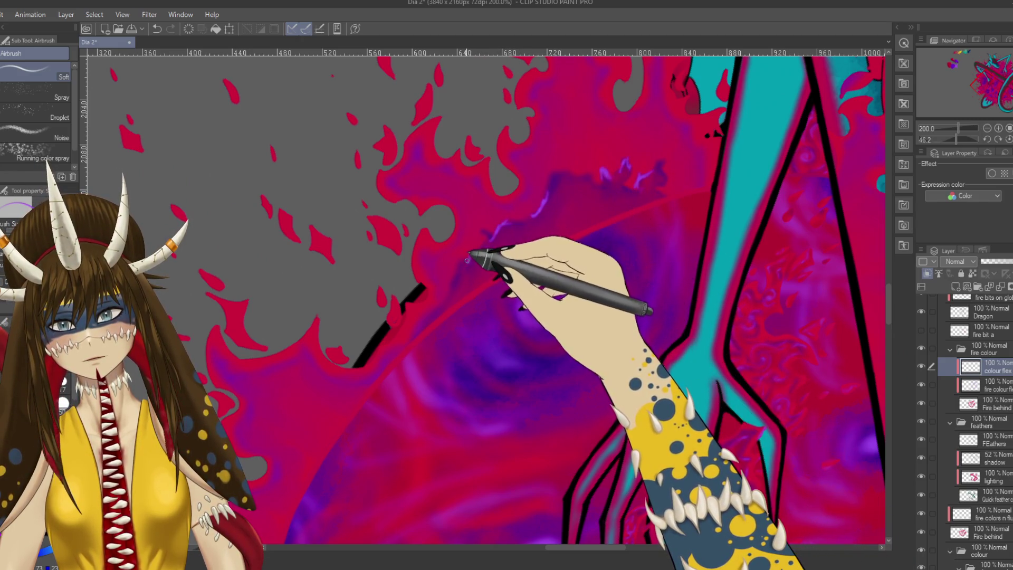
pyautogui.moveTo(452, 298); pyautogui.dragTo(416, 341)
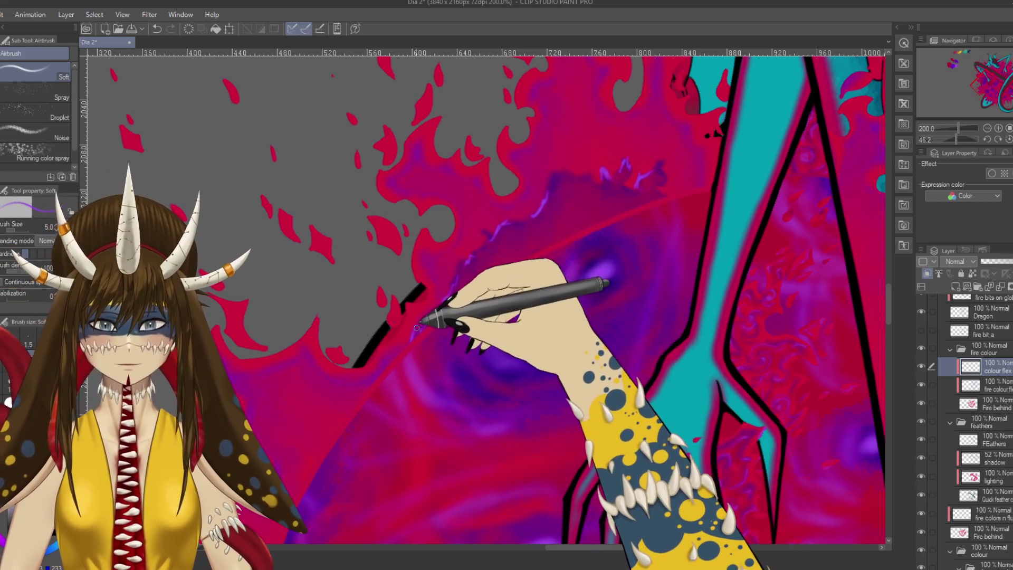
pyautogui.press(']')
pyautogui.press(']')
pyautogui.press(']')
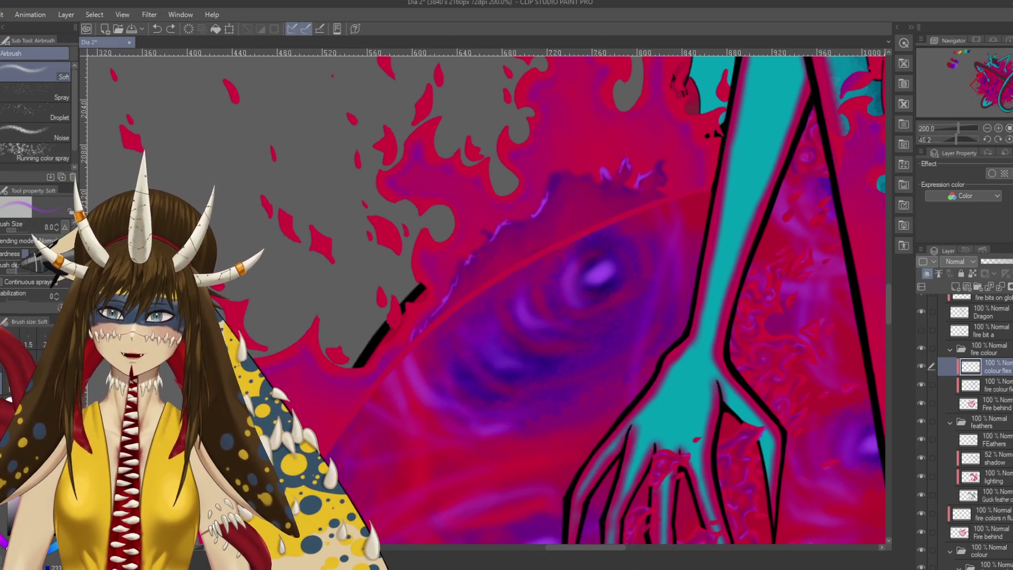
pyautogui.moveTo(415, 339); pyautogui.dragTo(464, 282)
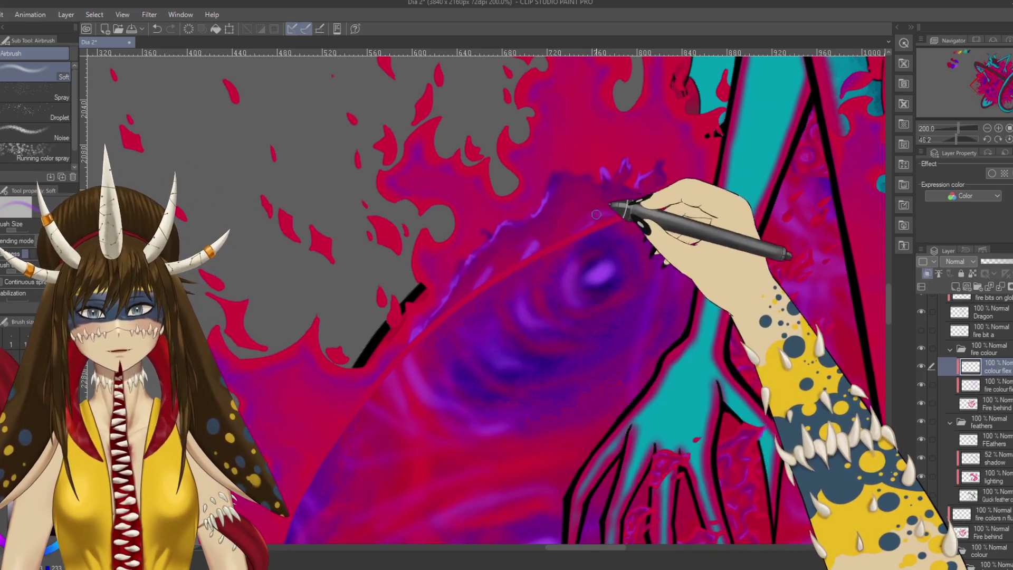
pyautogui.moveTo(577, 226); pyautogui.dragTo(503, 267)
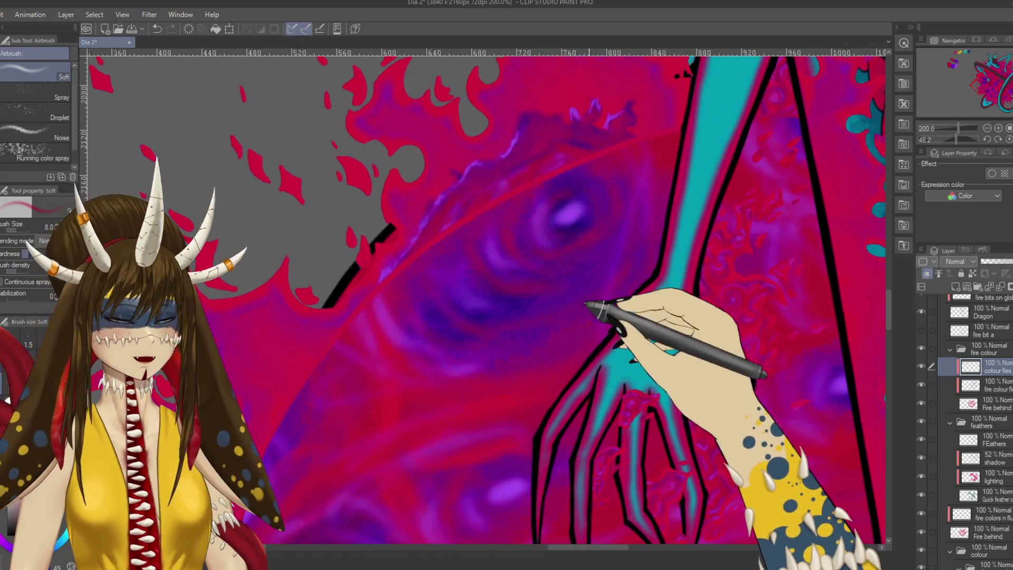
pyautogui.moveTo(508, 258); pyautogui.dragTo(594, 187)
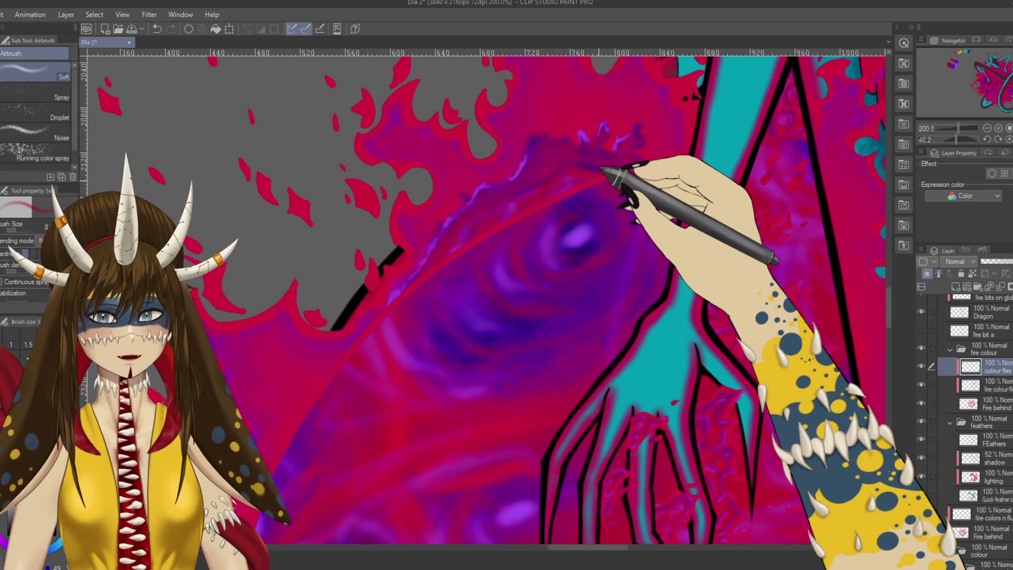
# Step: Move the purple highlight layer higher in the stack above the glowing fire bits
pyautogui.click(981, 367)
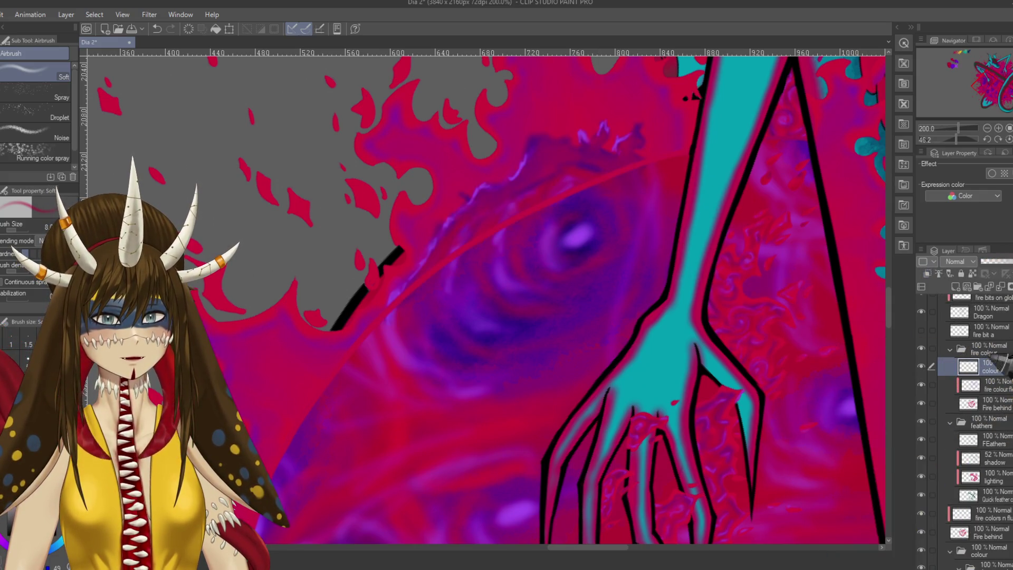
pyautogui.scroll(2, 1007, 317)
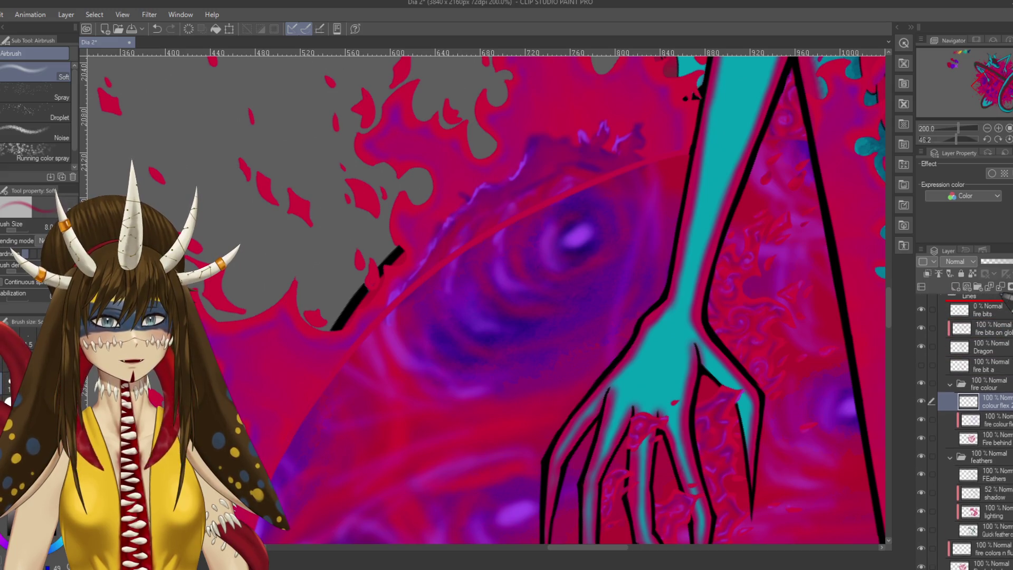
pyautogui.scroll(2, 1006, 305)
pyautogui.press('Delete')
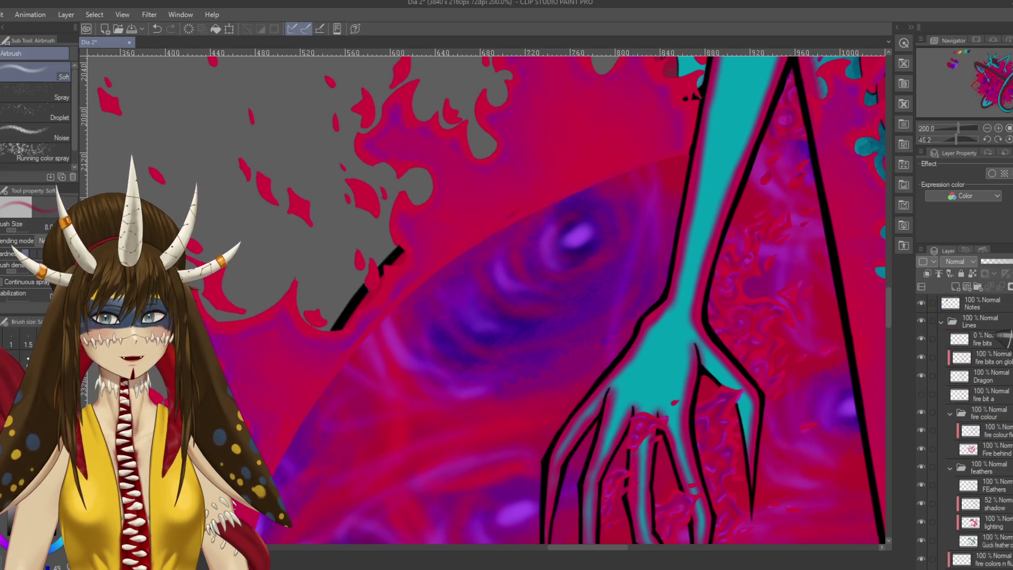
pyautogui.hotkey('ctrl', 'z')
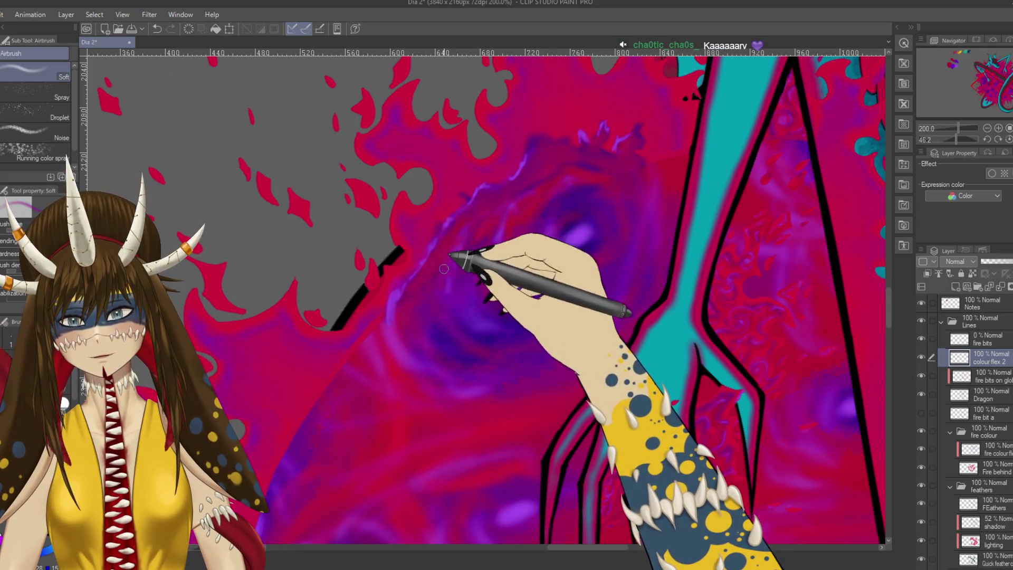
pyautogui.press(']')
pyautogui.press(']')
pyautogui.press(']')
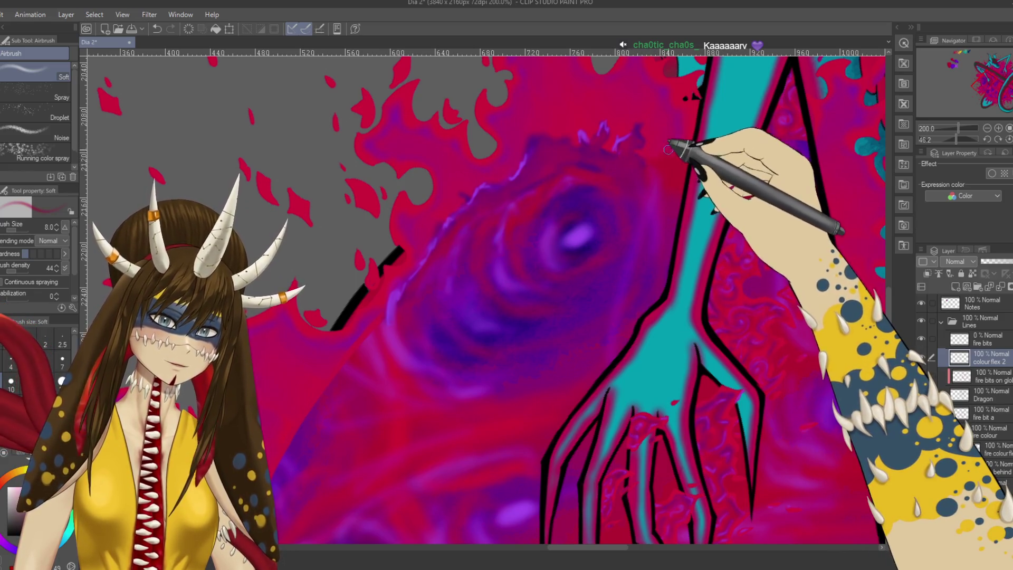
pyautogui.scroll(-2, 667, 151)
pyautogui.scroll(-3, 637, 172)
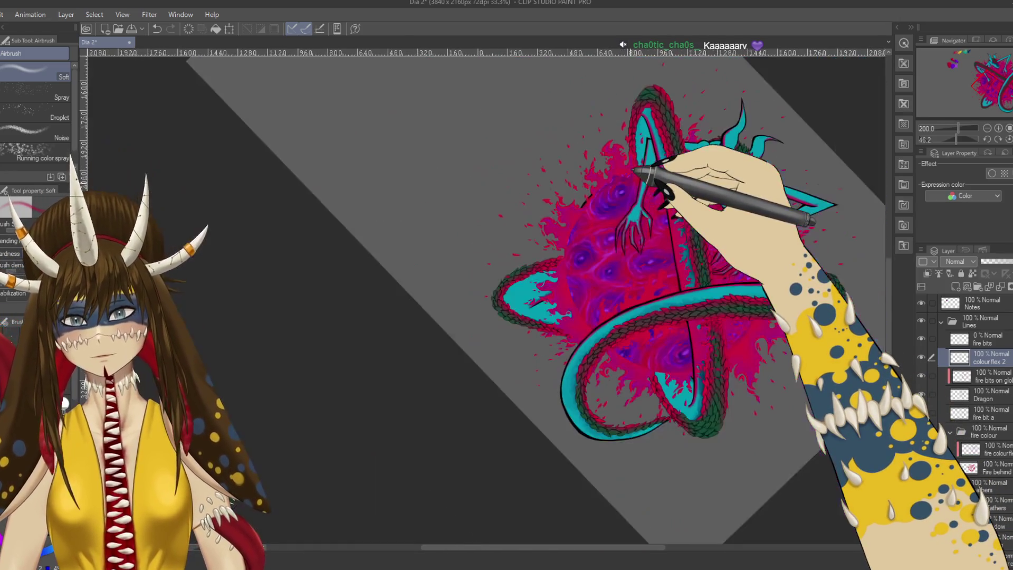
# Step: Rotate and shift the view to a close-up of the fire and swirling eyes behind the dragon
pyautogui.moveTo(629, 180)
pyautogui.mouseDown()
pyautogui.moveTo(340, 429)
pyautogui.moveTo(355, 361)
pyautogui.moveTo(331, 440)
pyautogui.mouseUp()
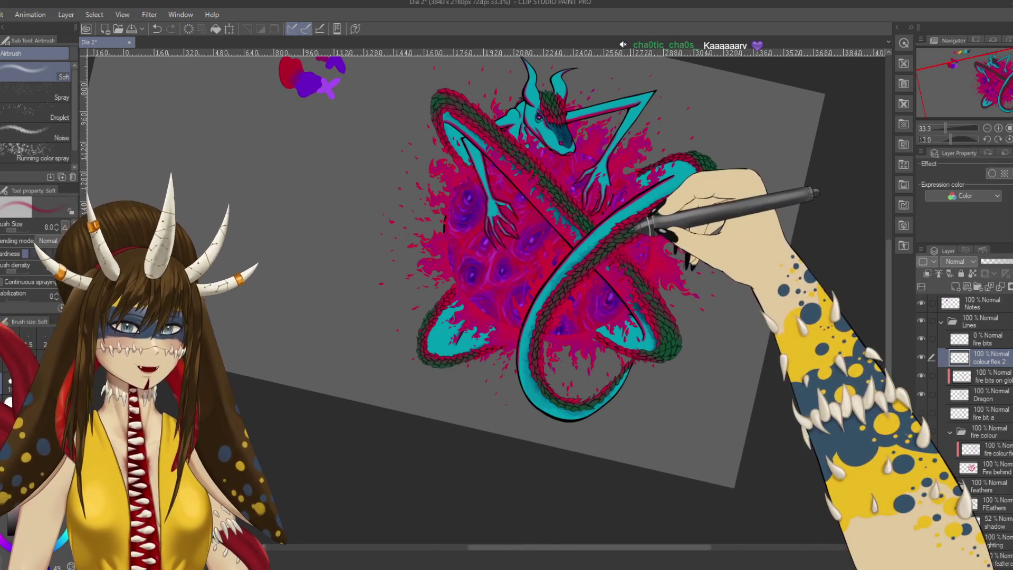
pyautogui.scroll(2, 653, 222)
pyautogui.moveTo(649, 226)
pyautogui.mouseDown()
pyautogui.moveTo(493, 222)
pyautogui.moveTo(520, 230)
pyautogui.moveTo(419, 419)
pyautogui.moveTo(468, 322)
pyautogui.mouseUp()
pyautogui.scroll(2, 506, 248)
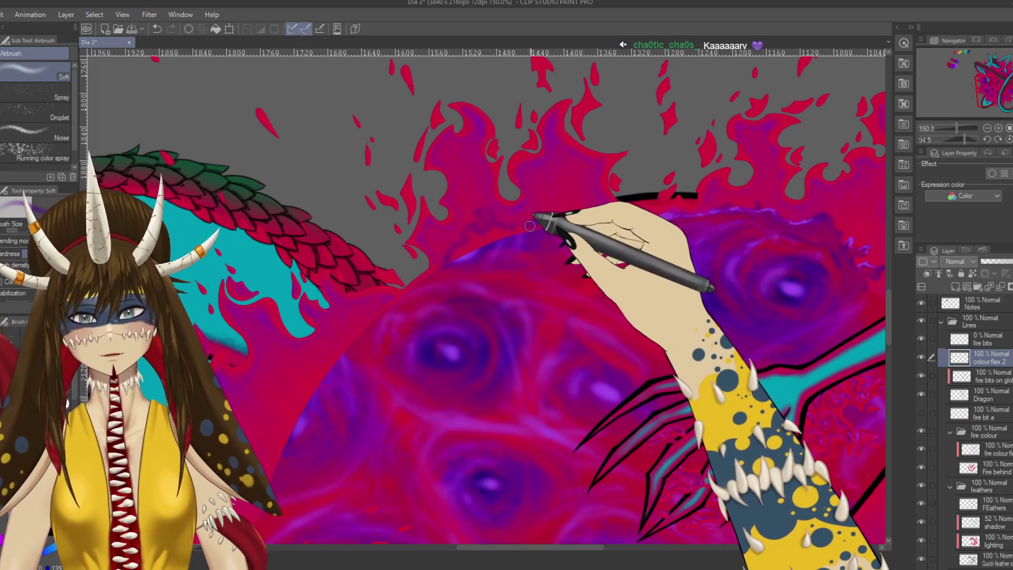
# Step: Blend and airbrush purple haze over the fire above the eye shapes, then rotate to a new angle
pyautogui.press('j')
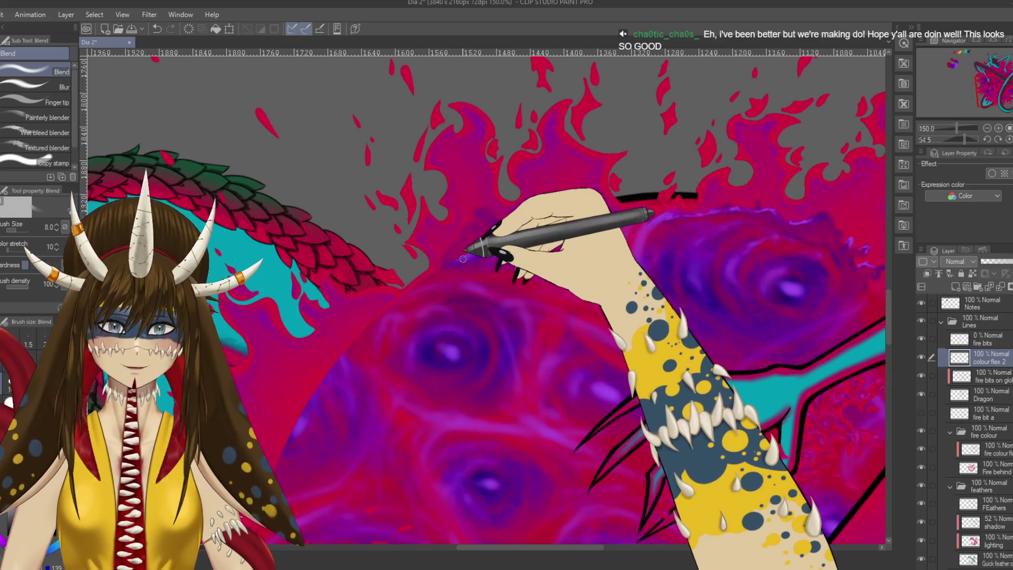
pyautogui.press('b')
pyautogui.press('b')
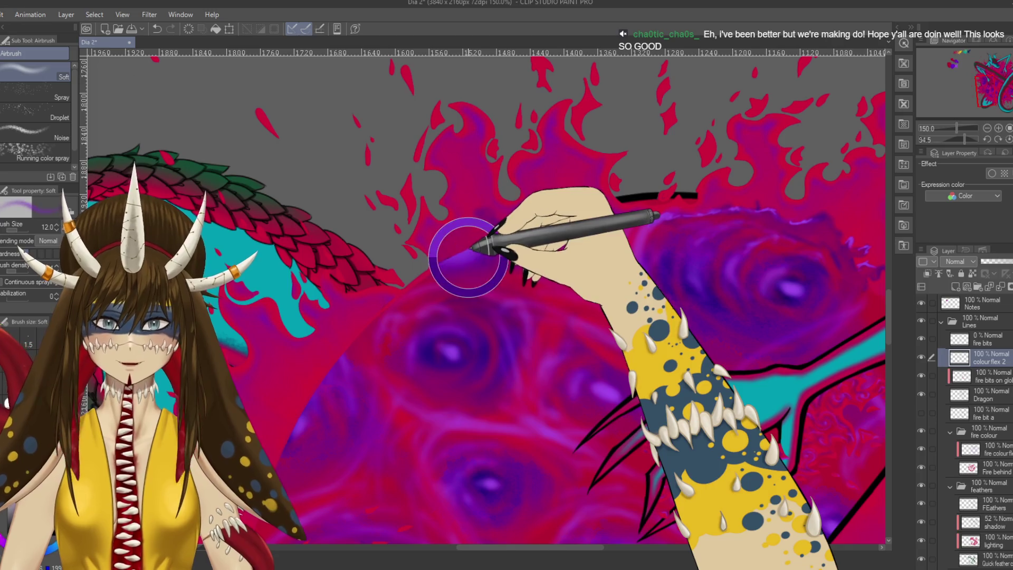
pyautogui.press(']')
pyautogui.press(']')
pyautogui.press(']')
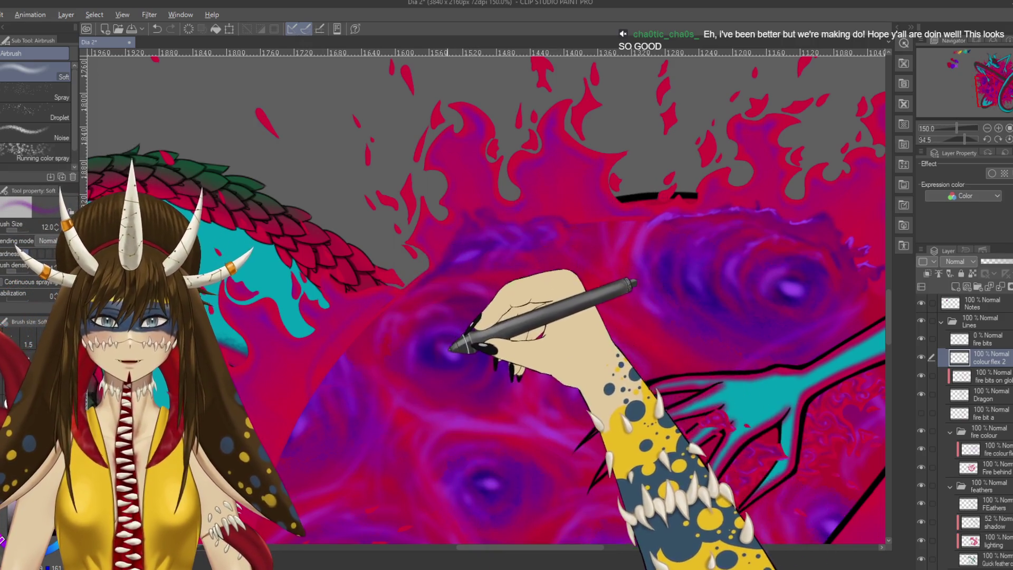
pyautogui.press('[')
pyautogui.press('[')
pyautogui.press('[')
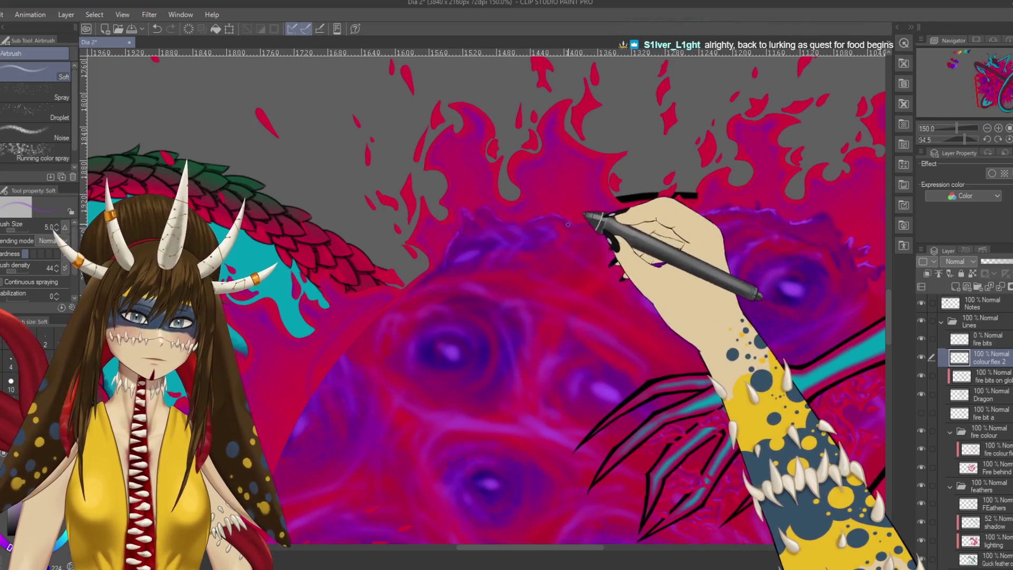
pyautogui.press('r')
pyautogui.moveTo(569, 220)
pyautogui.mouseDown()
pyautogui.moveTo(427, 428)
pyautogui.moveTo(563, 309)
pyautogui.mouseUp()
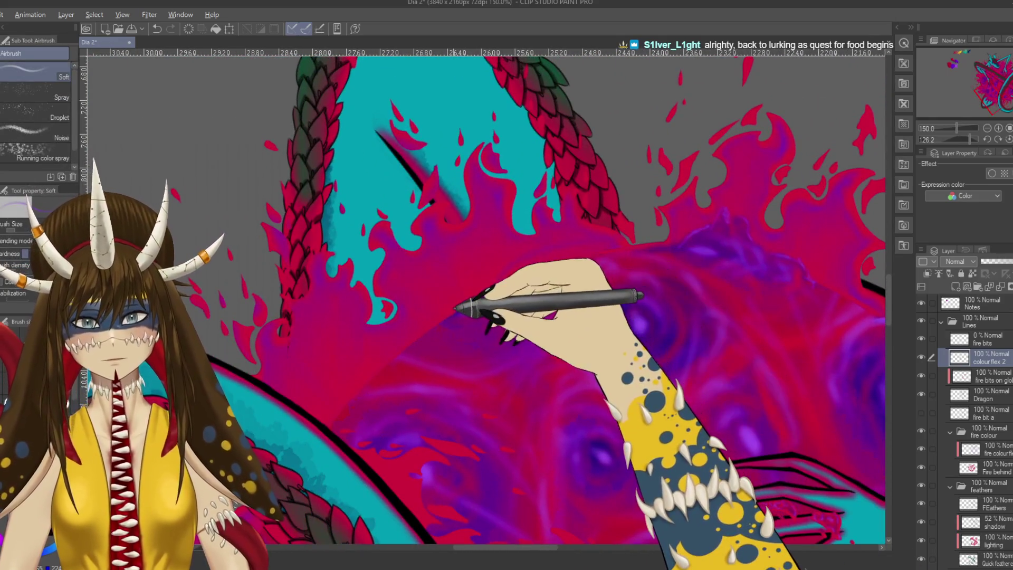
# Step: Airbrush purple glow into the fire between the coils and smooth it with the Blend tool
pyautogui.press('b')
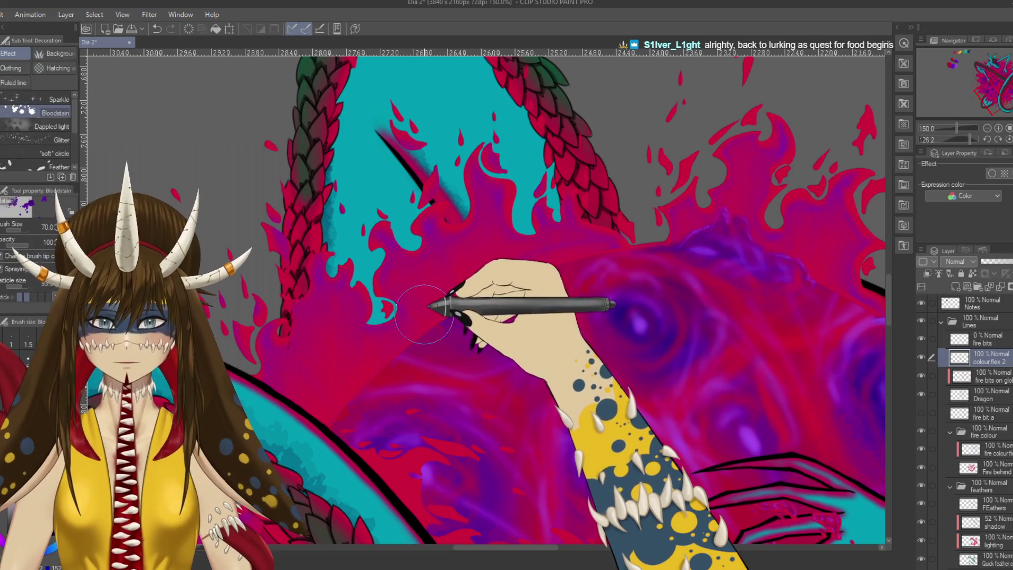
pyautogui.press('b')
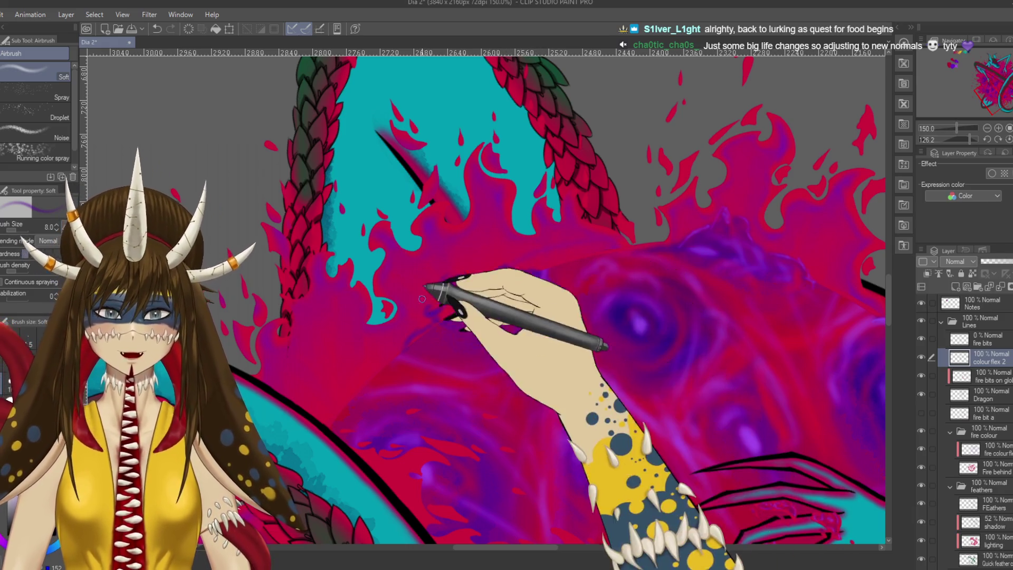
pyautogui.press('j')
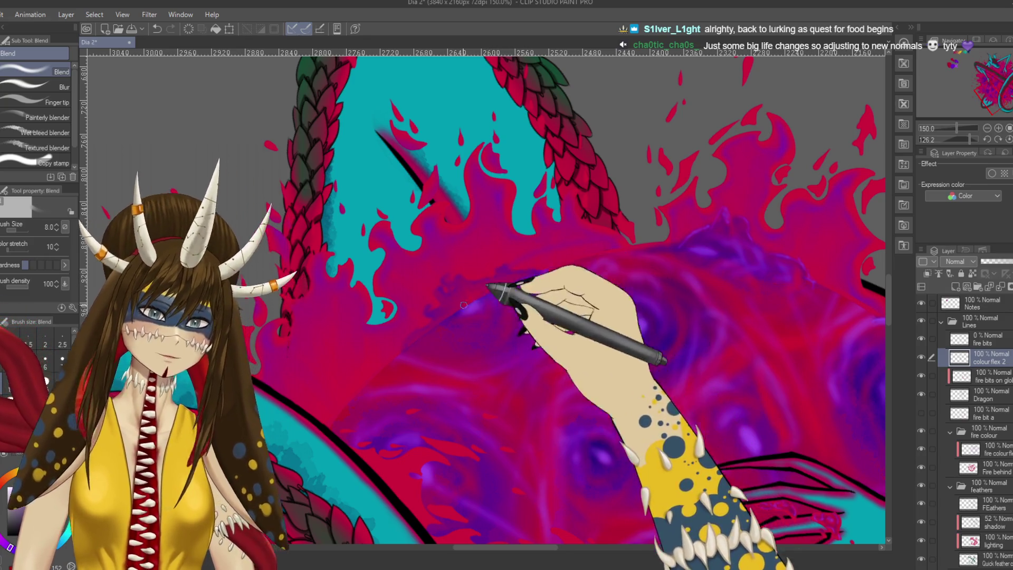
pyautogui.press('b')
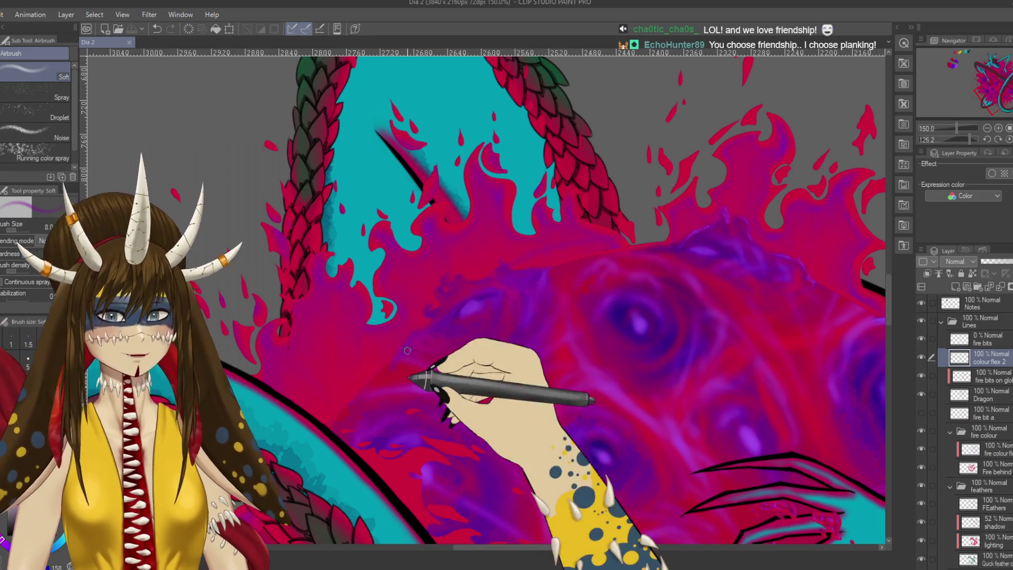
pyautogui.press('r')
# Step: Turn the canvas to view the whole dragon piece upright
pyautogui.moveTo(372, 306)
pyautogui.mouseDown()
pyautogui.moveTo(558, 393)
pyautogui.moveTo(464, 355)
pyautogui.moveTo(549, 362)
pyautogui.moveTo(475, 408)
pyautogui.mouseUp()
pyautogui.scroll(-2, 542, 362)
pyautogui.scroll(-2, 538, 356)
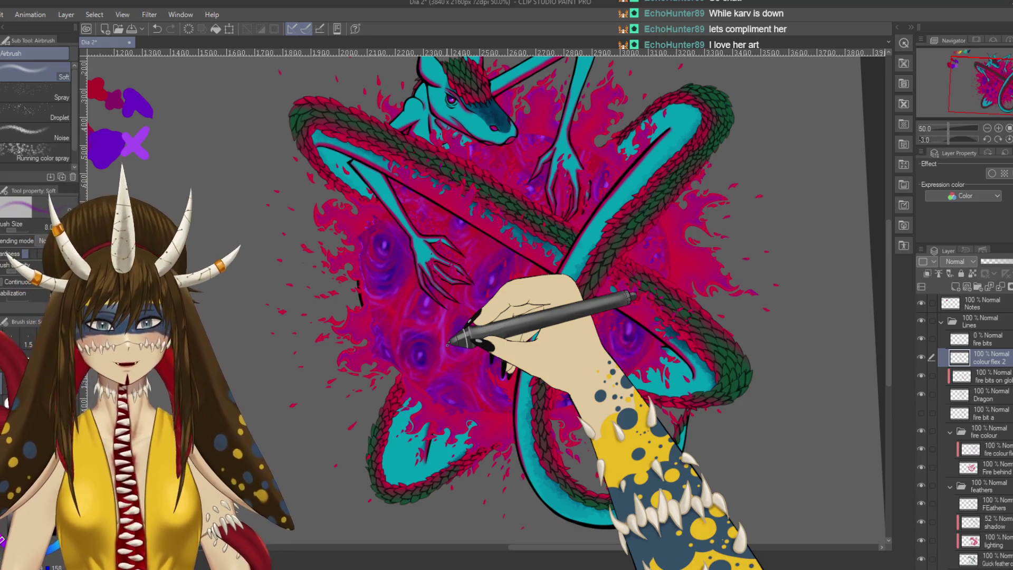
# Step: Flip the canvas, enlarge the Soft airbrush, and haze purple into the upper-middle flames
pyautogui.press('r')
pyautogui.moveTo(599, 114)
pyautogui.mouseDown()
pyautogui.moveTo(475, 362)
pyautogui.moveTo(483, 352)
pyautogui.mouseUp()
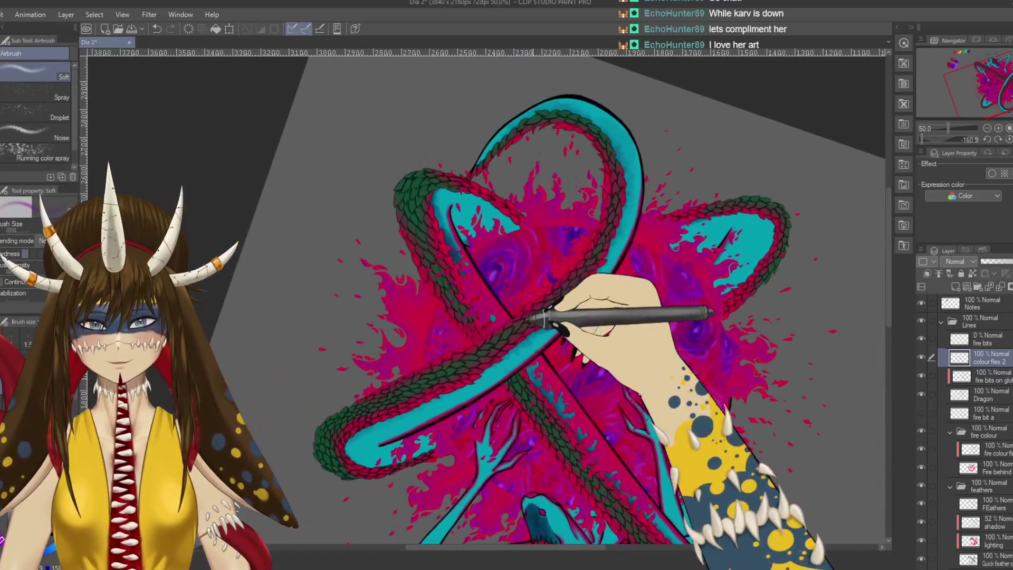
pyautogui.scroll(5, 554, 183)
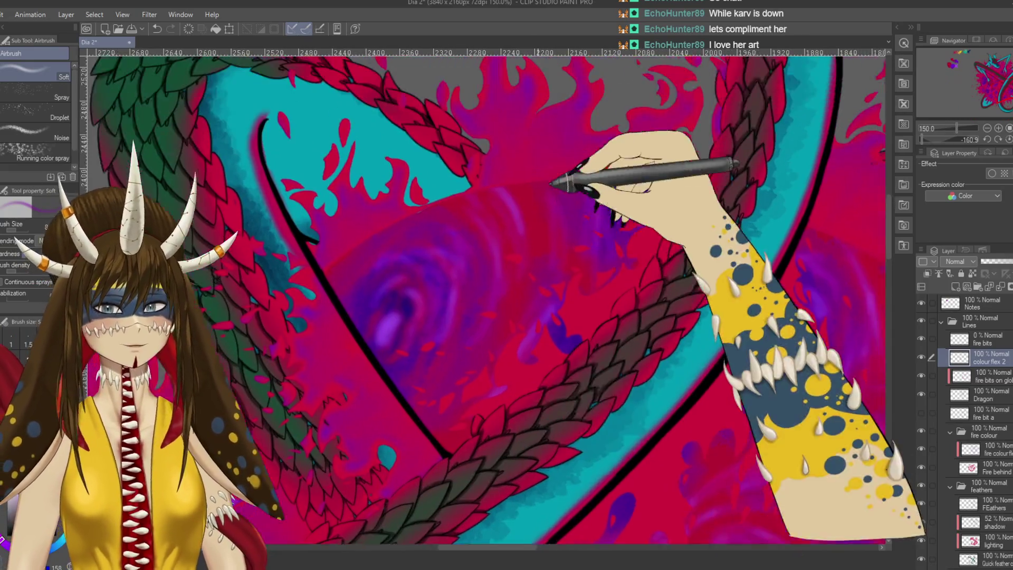
pyautogui.moveTo(552, 183); pyautogui.dragTo(532, 231)
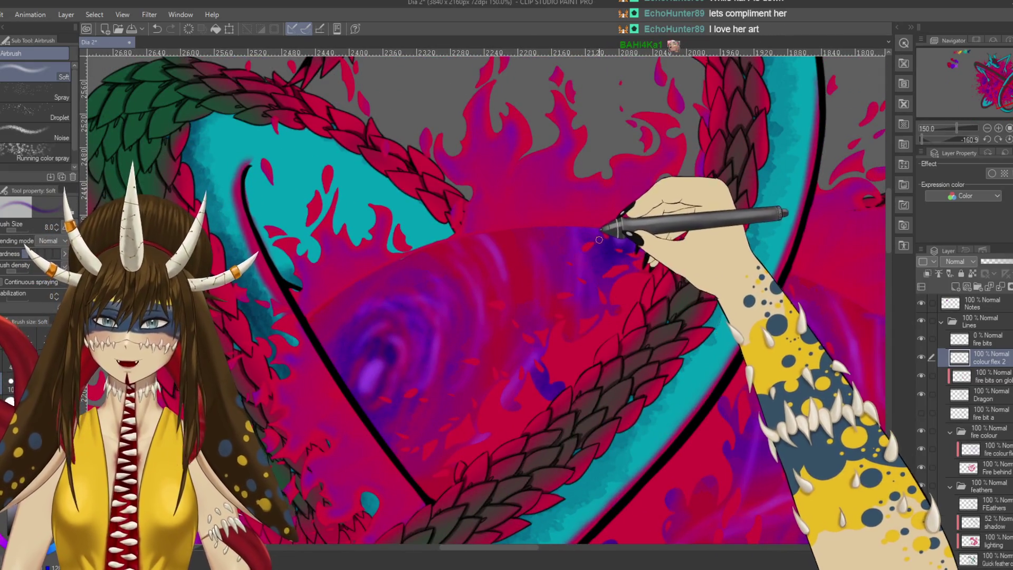
pyautogui.press(']')
pyautogui.press(']')
pyautogui.press(']')
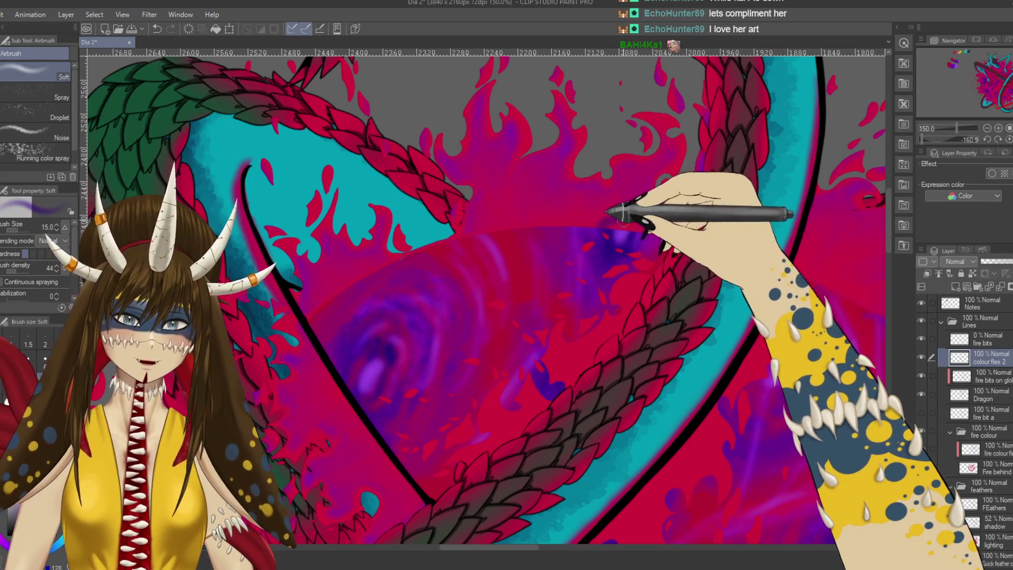
pyautogui.press(']')
pyautogui.press(']')
pyautogui.press(']')
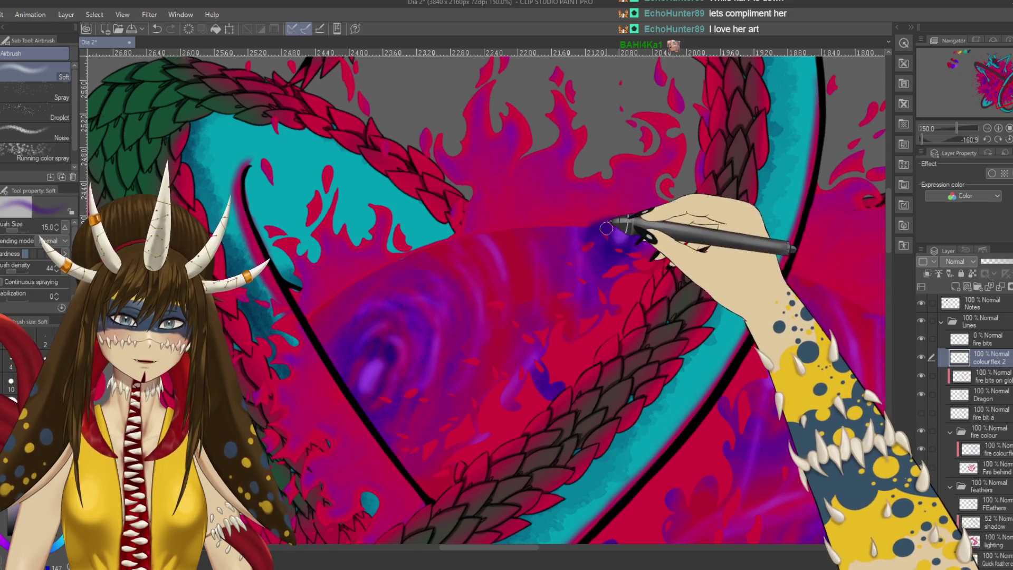
pyautogui.moveTo(601, 219)
pyautogui.mouseDown()
pyautogui.moveTo(586, 210)
pyautogui.moveTo(613, 234)
pyautogui.mouseUp()
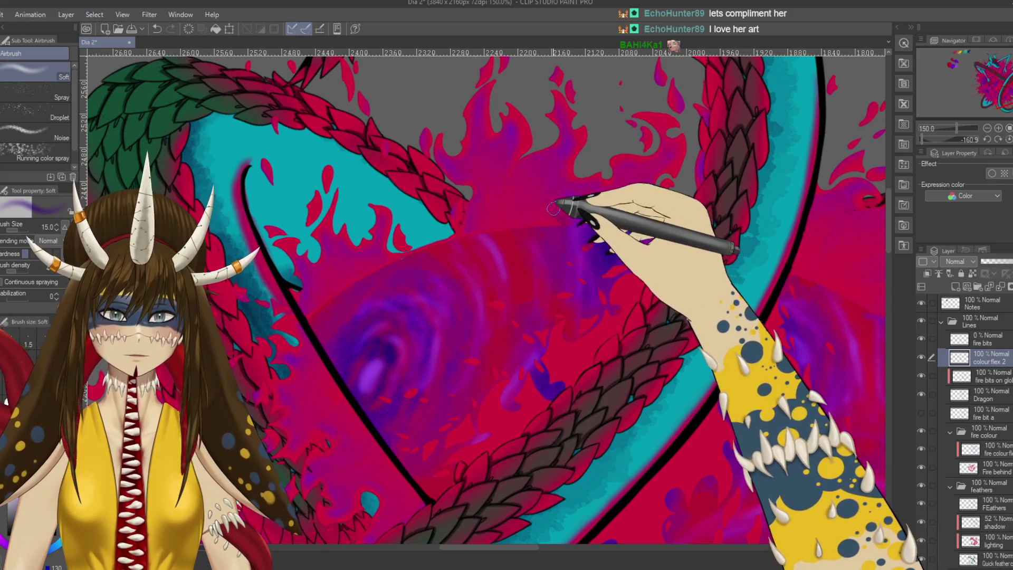
pyautogui.moveTo(611, 231)
pyautogui.mouseDown()
pyautogui.moveTo(554, 222)
pyautogui.moveTo(570, 204)
pyautogui.moveTo(626, 201)
pyautogui.mouseUp()
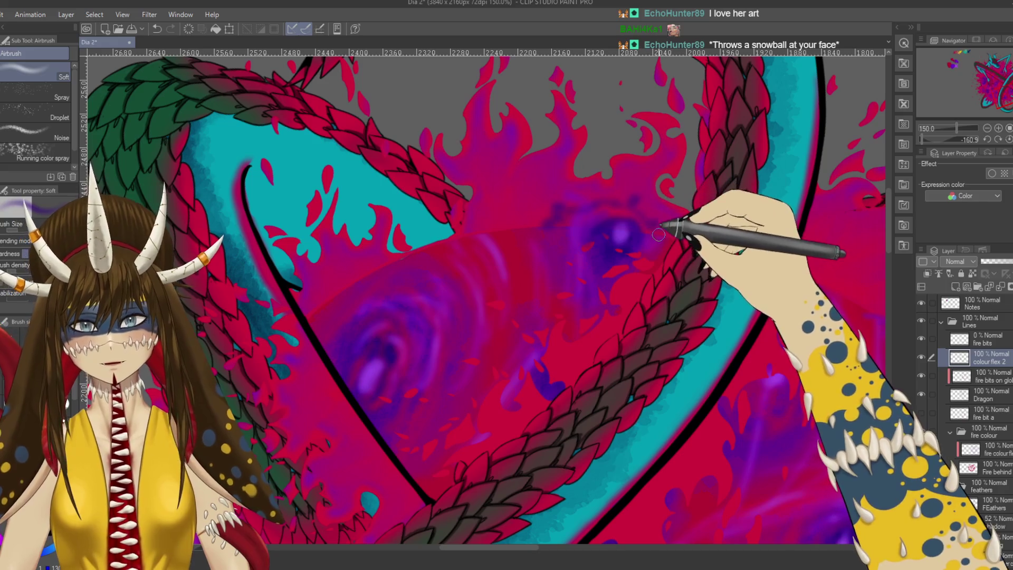
# Step: Add and brighten purple glow patches in the upper flames inside the dragon's loop
pyautogui.moveTo(666, 226)
pyautogui.mouseDown()
pyautogui.moveTo(458, 210)
pyautogui.moveTo(678, 192)
pyautogui.mouseUp()
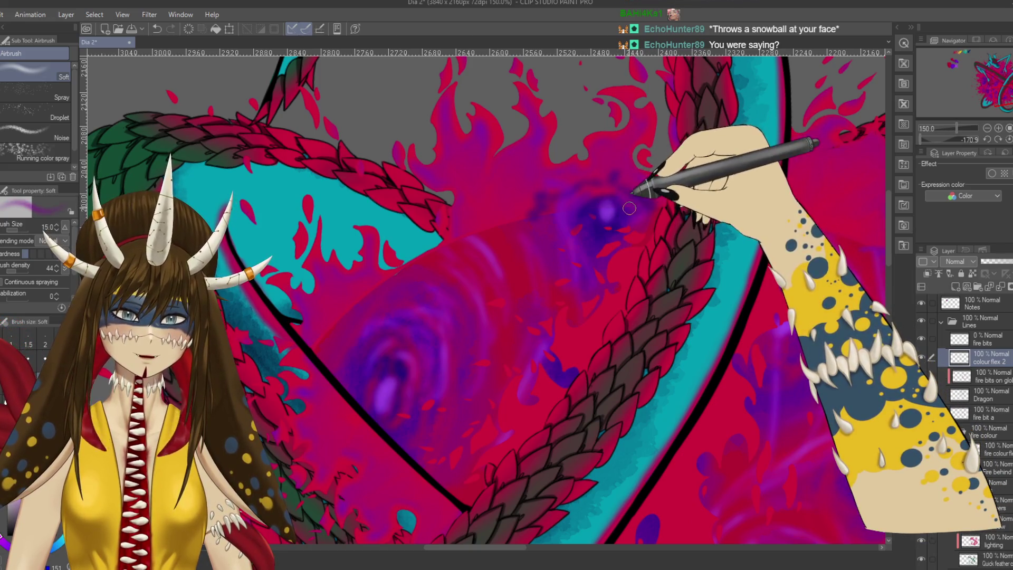
pyautogui.moveTo(638, 205); pyautogui.dragTo(604, 195)
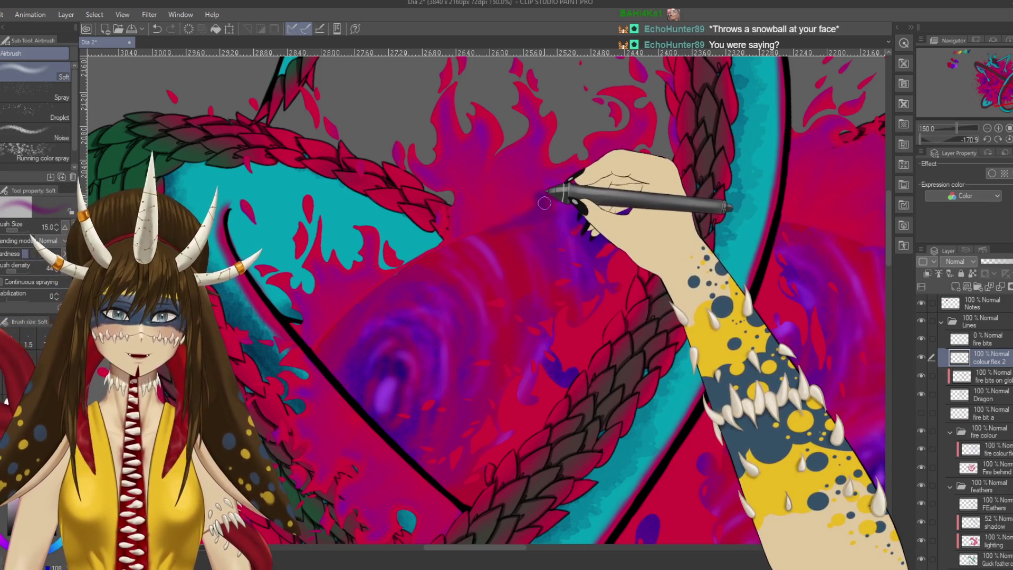
pyautogui.press(']')
pyautogui.moveTo(554, 197); pyautogui.dragTo(618, 188)
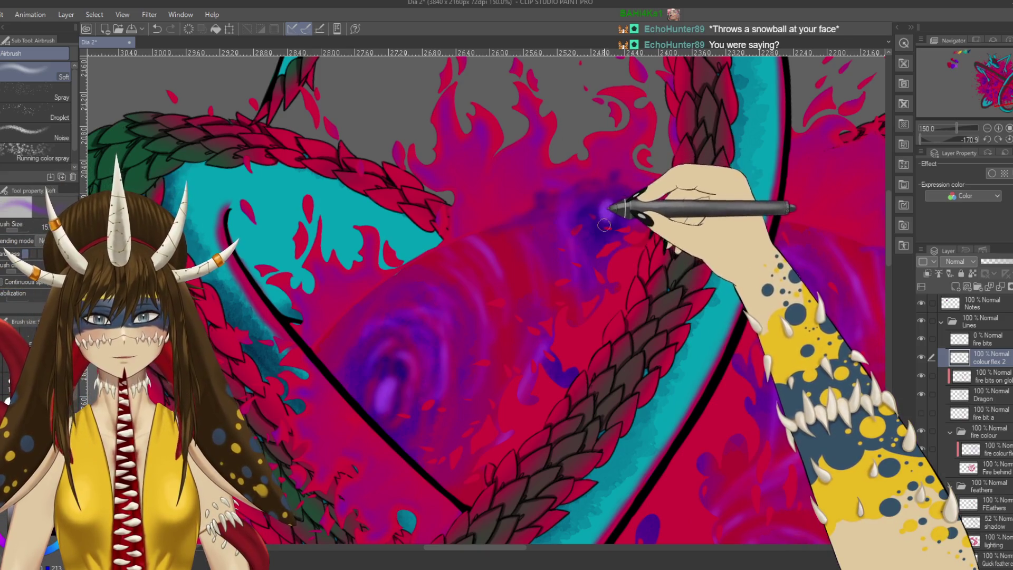
pyautogui.moveTo(603, 210); pyautogui.dragTo(592, 192)
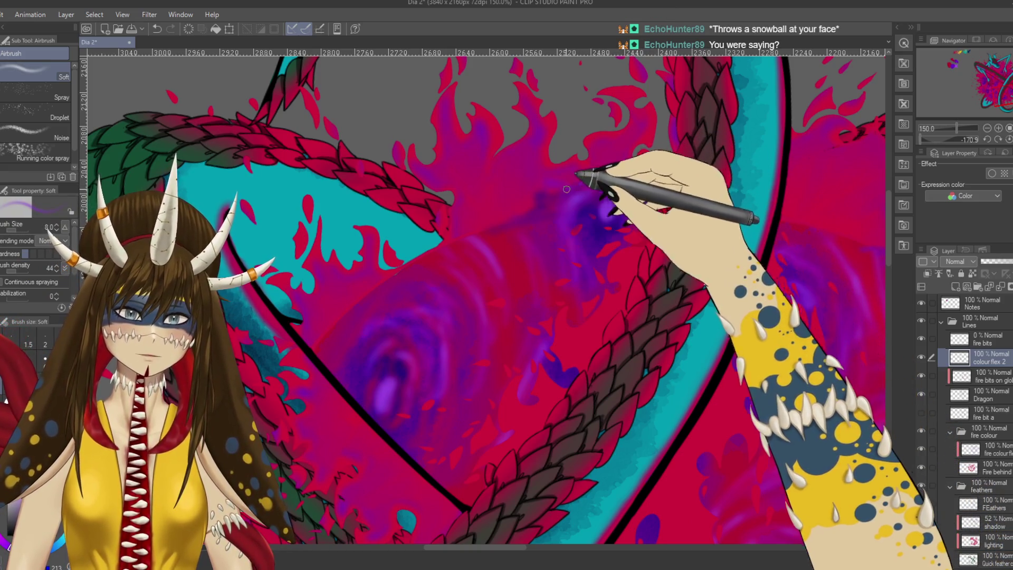
pyautogui.hscroll(5, 568, 189)
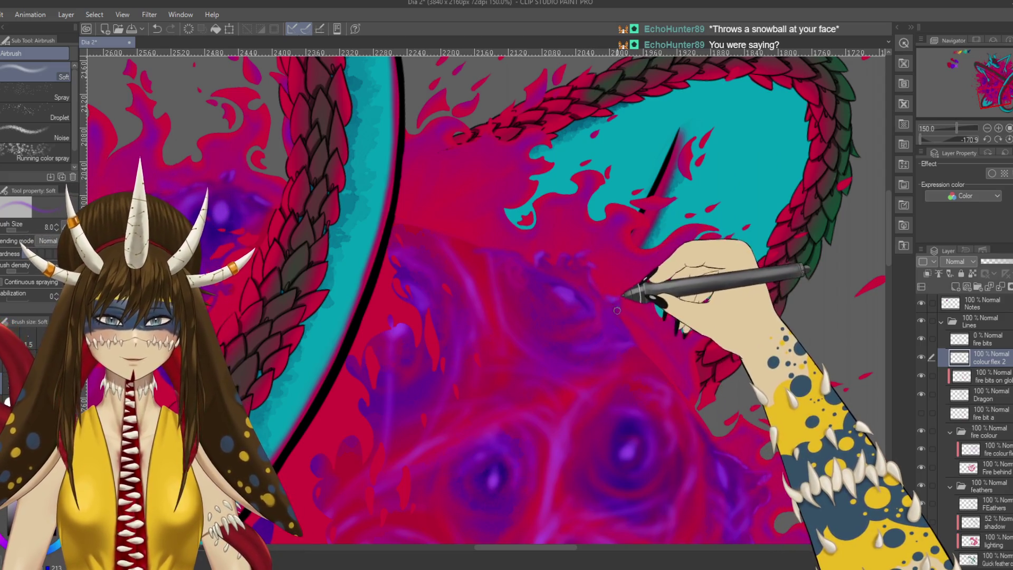
# Step: Pan and rotate to the dragon's cyan arm and claws, ending on the pen tool
pyautogui.moveTo(537, 254)
pyautogui.mouseDown()
pyautogui.moveTo(339, 316)
pyautogui.moveTo(520, 341)
pyautogui.moveTo(593, 267)
pyautogui.mouseUp()
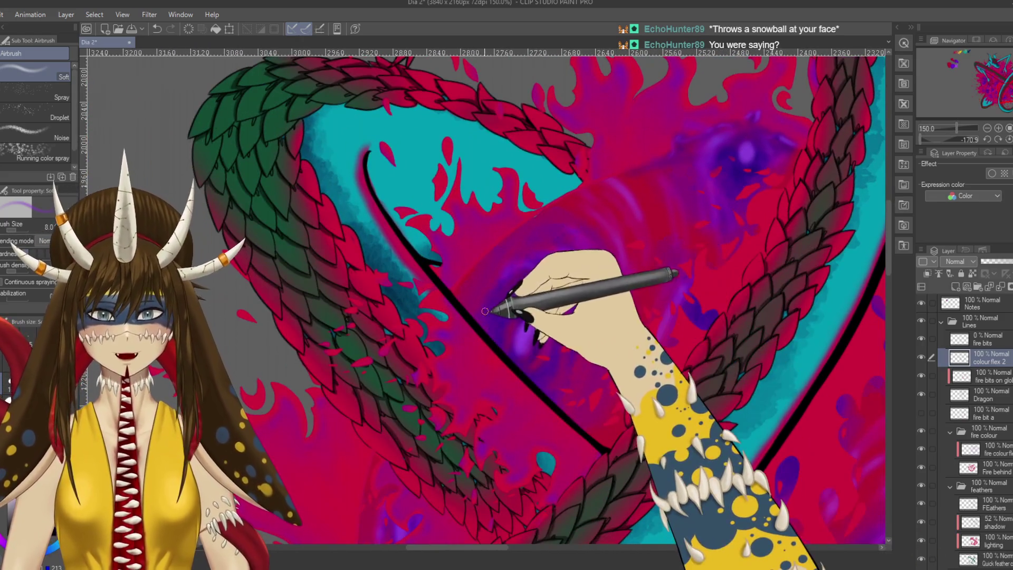
pyautogui.moveTo(525, 267)
pyautogui.mouseDown()
pyautogui.moveTo(546, 328)
pyautogui.moveTo(616, 283)
pyautogui.moveTo(552, 363)
pyautogui.moveTo(590, 297)
pyautogui.moveTo(566, 249)
pyautogui.mouseUp()
pyautogui.press('b')
pyautogui.press('space')
pyautogui.scroll(-5, 538, 368)
pyautogui.scroll(5, 592, 295)
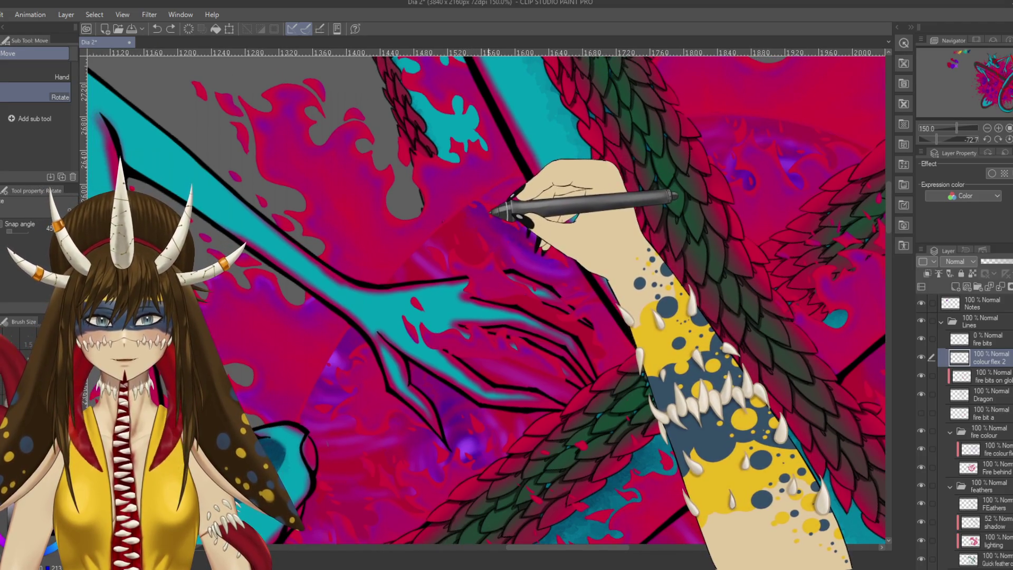
pyautogui.press('p')
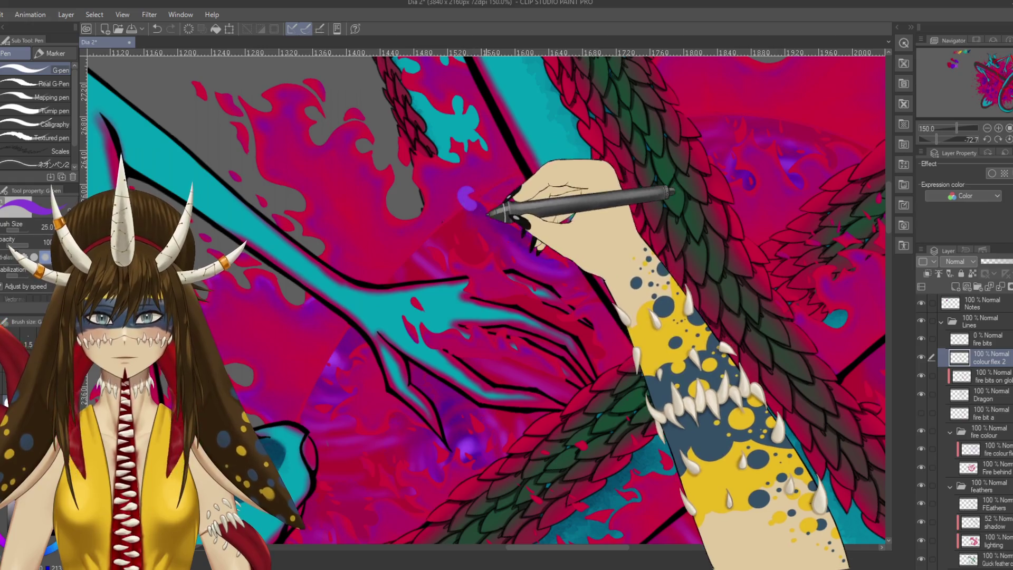
# Step: Switch to the Watercolor brushes and pan left until the dragon's head and the fire fill the view
pyautogui.press('b')
pyautogui.moveTo(461, 240); pyautogui.dragTo(238, 238)
pyautogui.moveTo(696, 238); pyautogui.dragTo(476, 238)
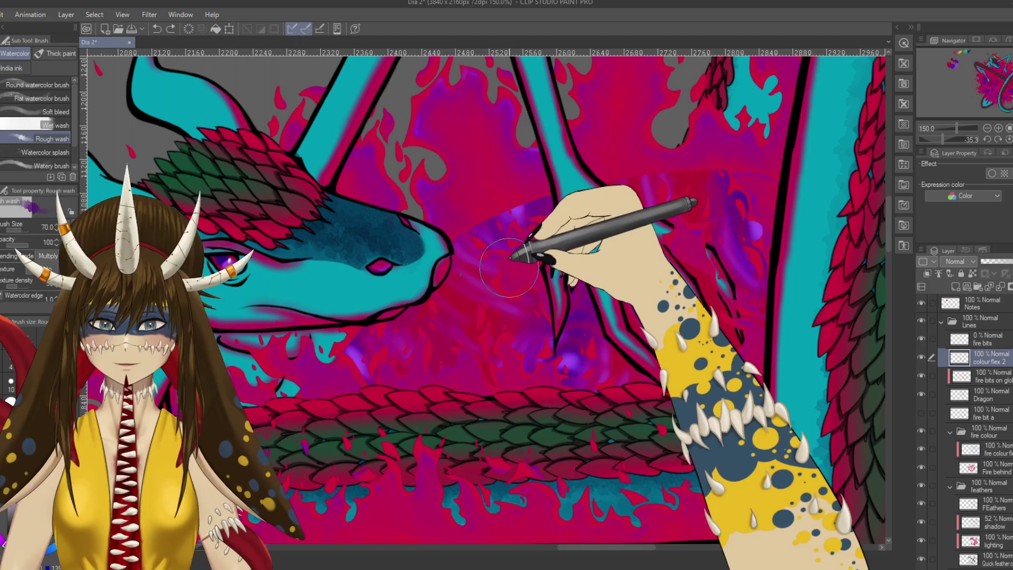
# Step: With a large Soft airbrush on the colour flex 2 layer, spray purple haze onto the magenta background near the snout
pyautogui.press('b')
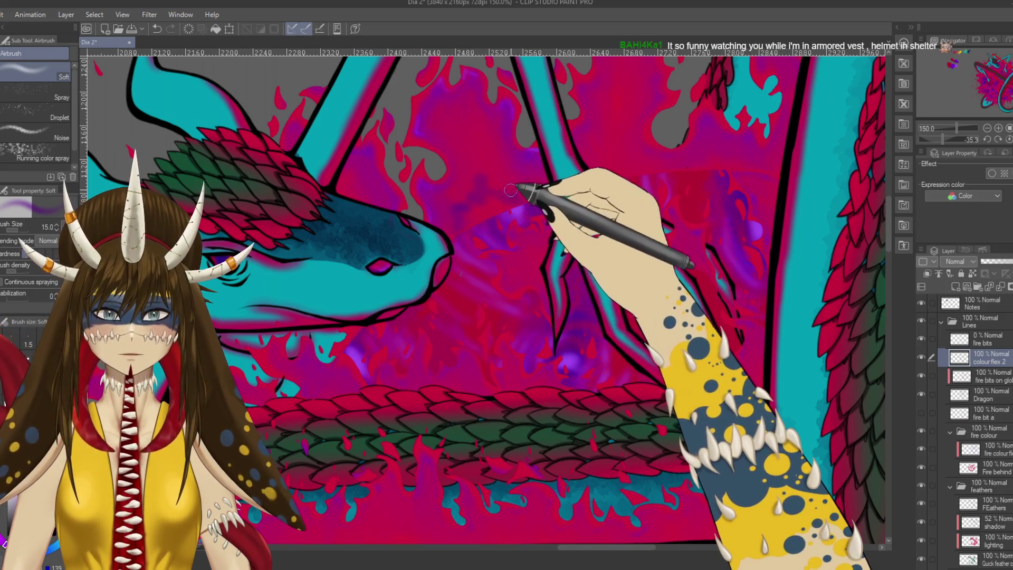
pyautogui.press('[')
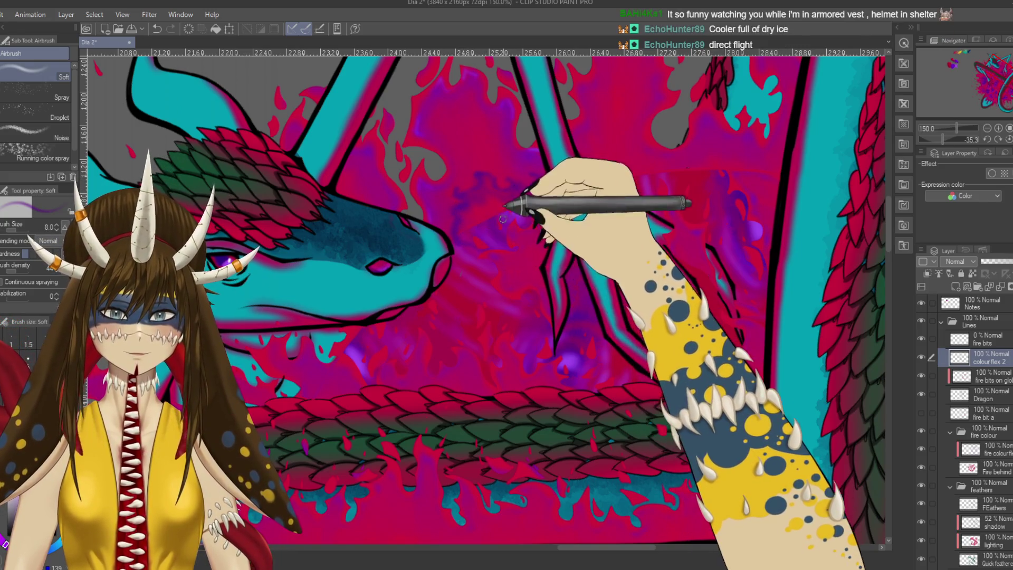
pyautogui.press(']')
pyautogui.press(']')
pyautogui.press(']')
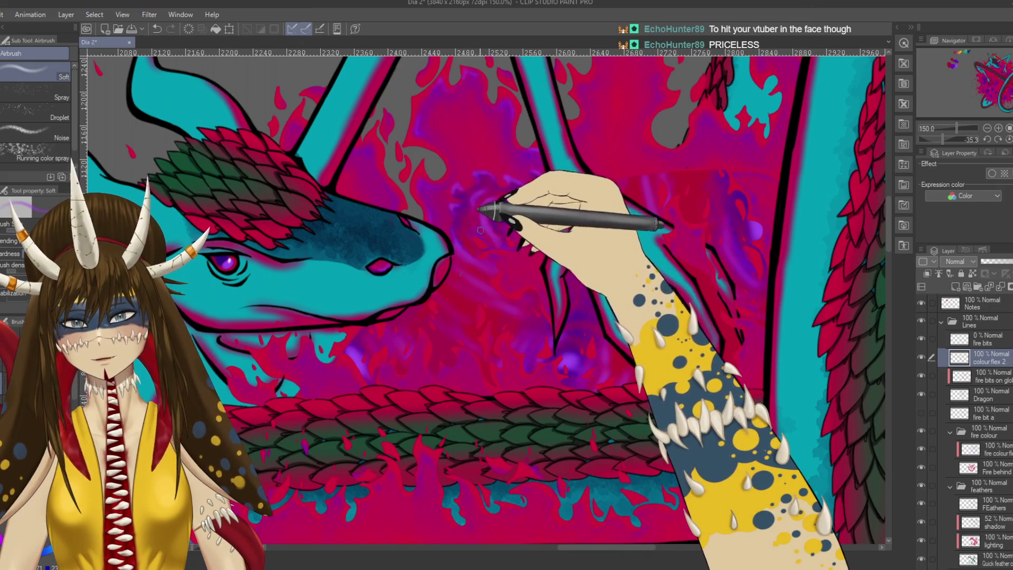
pyautogui.moveTo(481, 192); pyautogui.dragTo(523, 283)
pyautogui.scroll(-3, 522, 283)
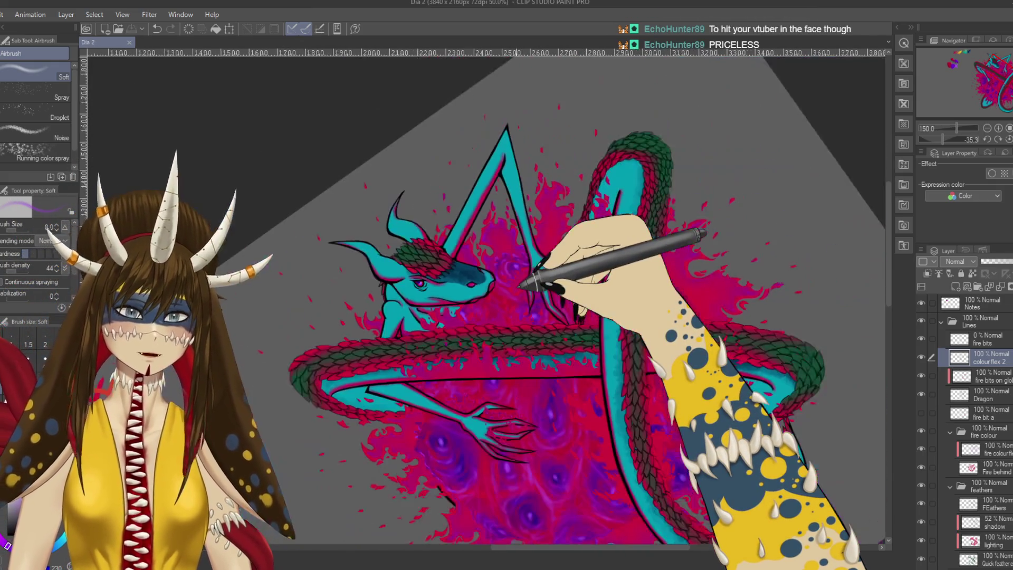
pyautogui.scroll(2, 519, 288)
pyautogui.scroll(1, 531, 269)
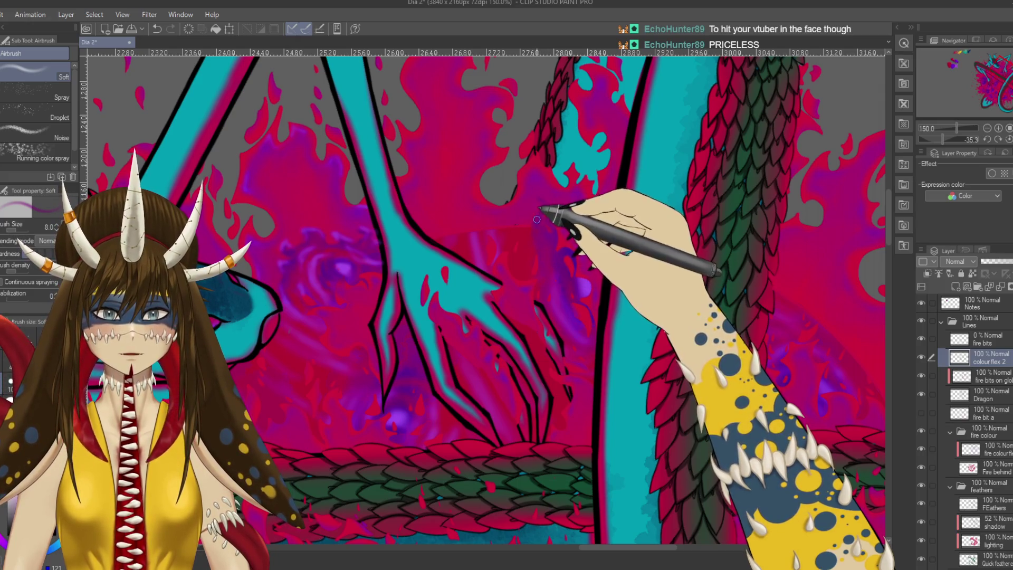
pyautogui.scroll(-5, 550, 276)
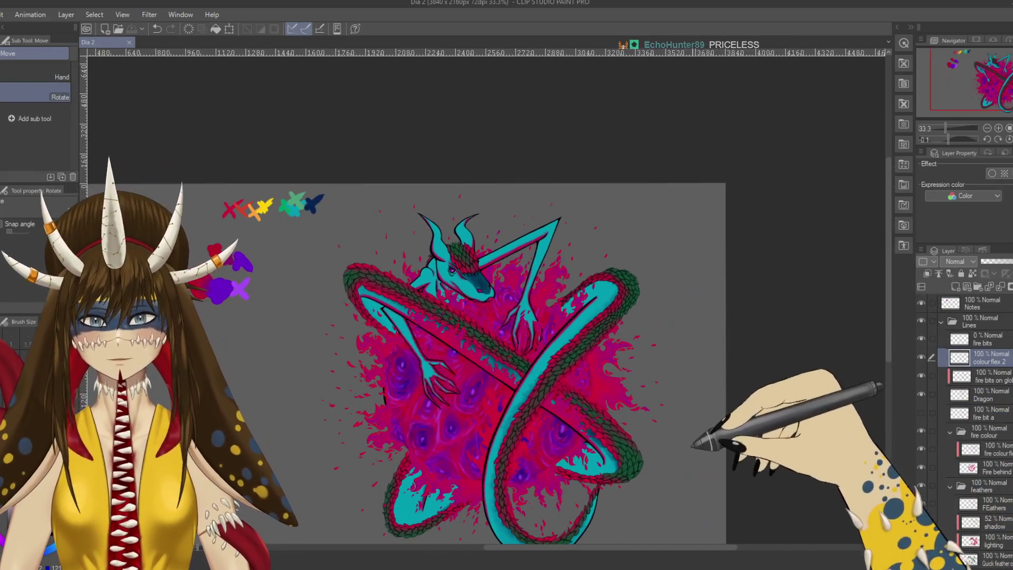
# Step: Straighten and slightly tilt the canvas view, return to the airbrush, and hide the colour-swatch Notes layer
pyautogui.moveTo(744, 395); pyautogui.dragTo(696, 416)
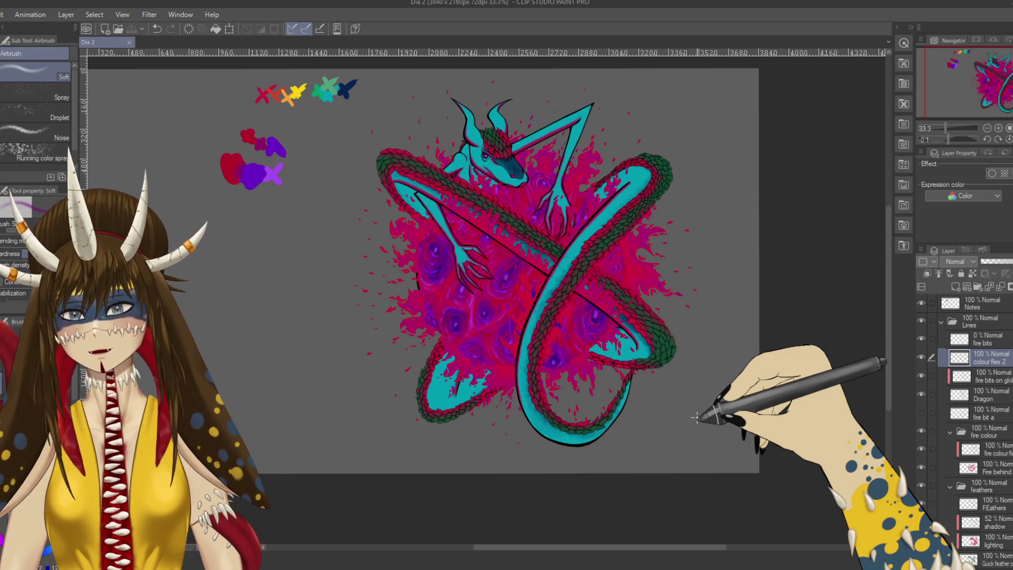
pyautogui.moveTo(456, 320); pyautogui.dragTo(479, 333)
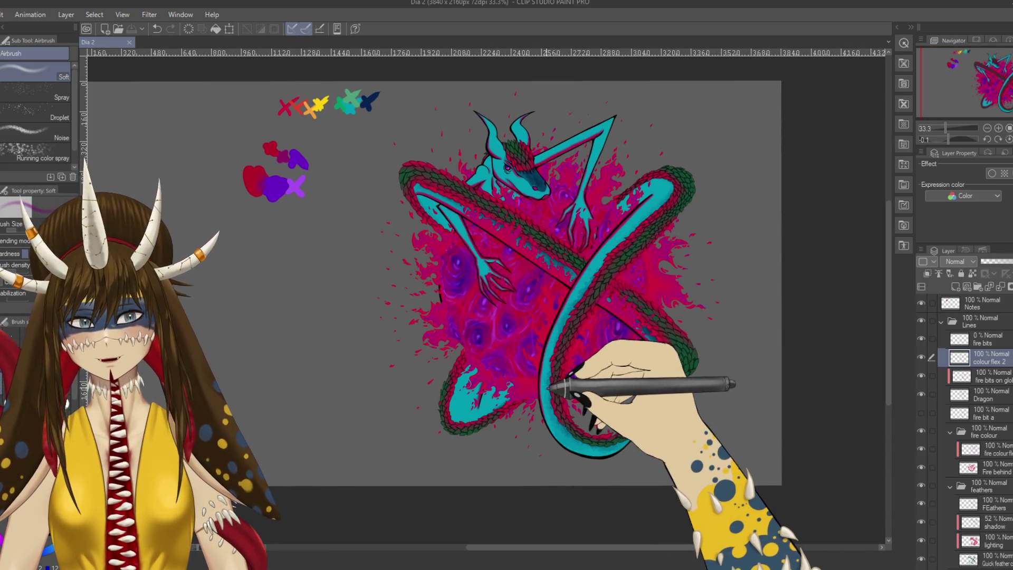
pyautogui.press('r')
pyautogui.moveTo(534, 360)
pyautogui.mouseDown()
pyautogui.moveTo(537, 430)
pyautogui.moveTo(554, 432)
pyautogui.mouseUp()
pyautogui.press('b')
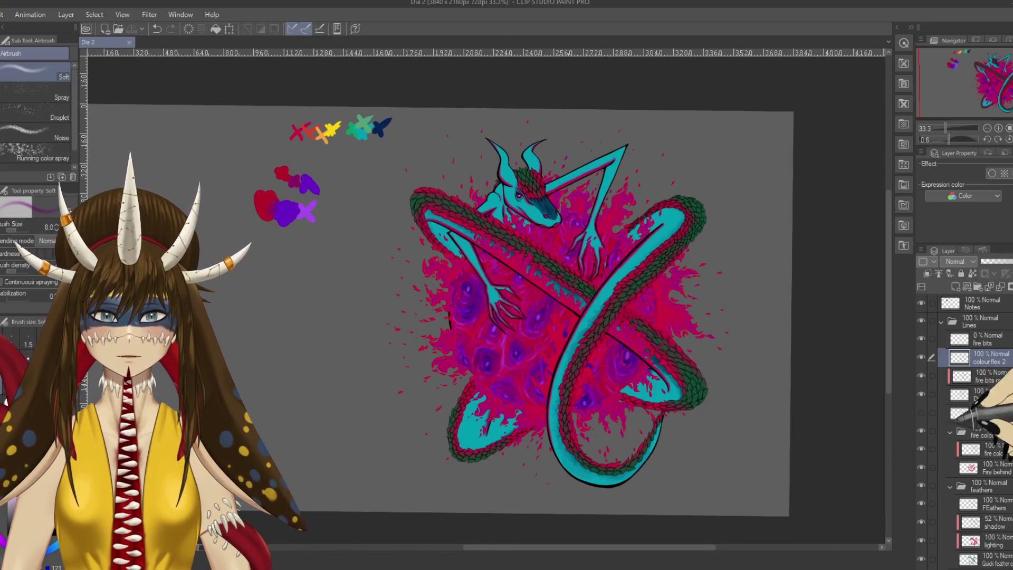
pyautogui.click(922, 301)
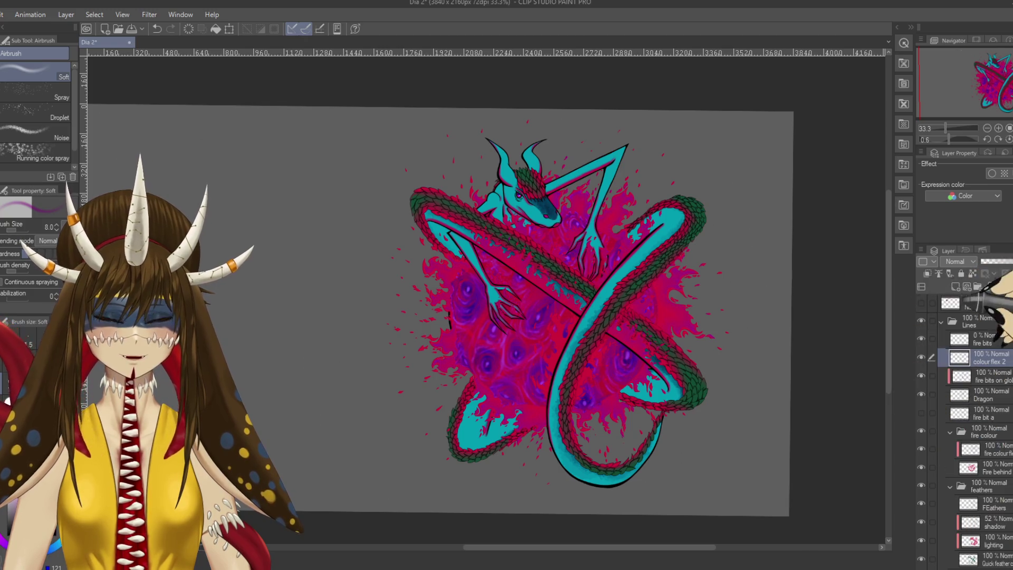
# Step: Show the Notes layer again, collapse the Lines folder and select Notes for editing
pyautogui.click(921, 301)
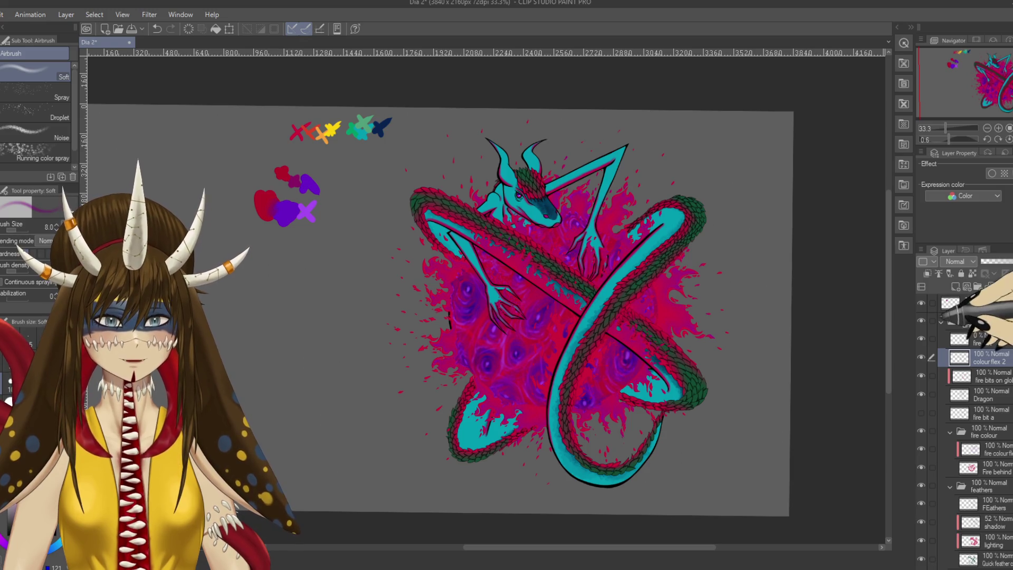
pyautogui.click(941, 320)
pyautogui.click(978, 303)
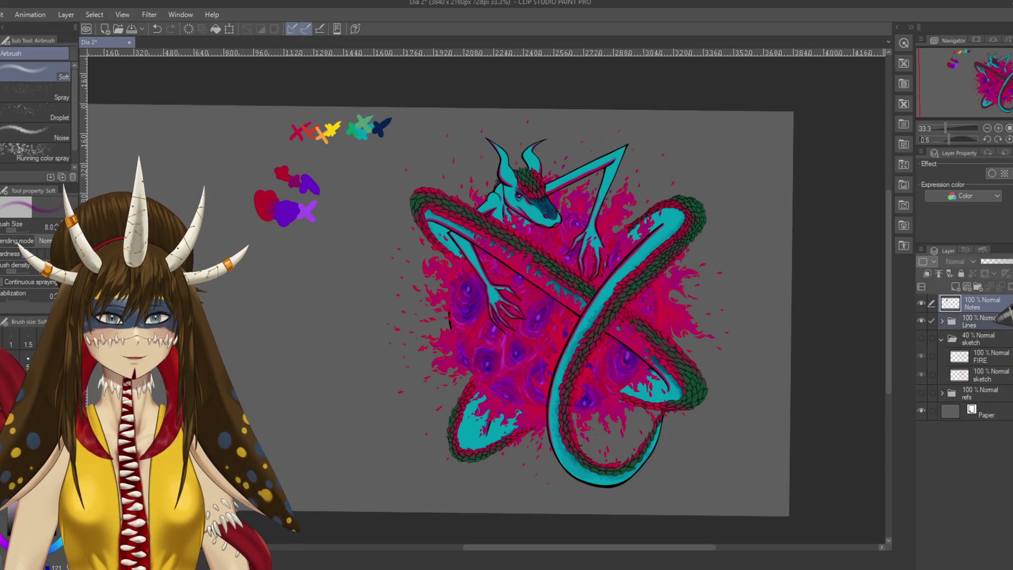
# Step: Shift the colour swatches left with two Ctrl+T transforms, confirm, then hide the Notes layer
pyautogui.hotkey('ctrl', 't')
pyautogui.moveTo(506, 318)
pyautogui.mouseDown()
pyautogui.moveTo(656, 303)
pyautogui.moveTo(547, 301)
pyautogui.mouseUp()
pyautogui.press('Return')
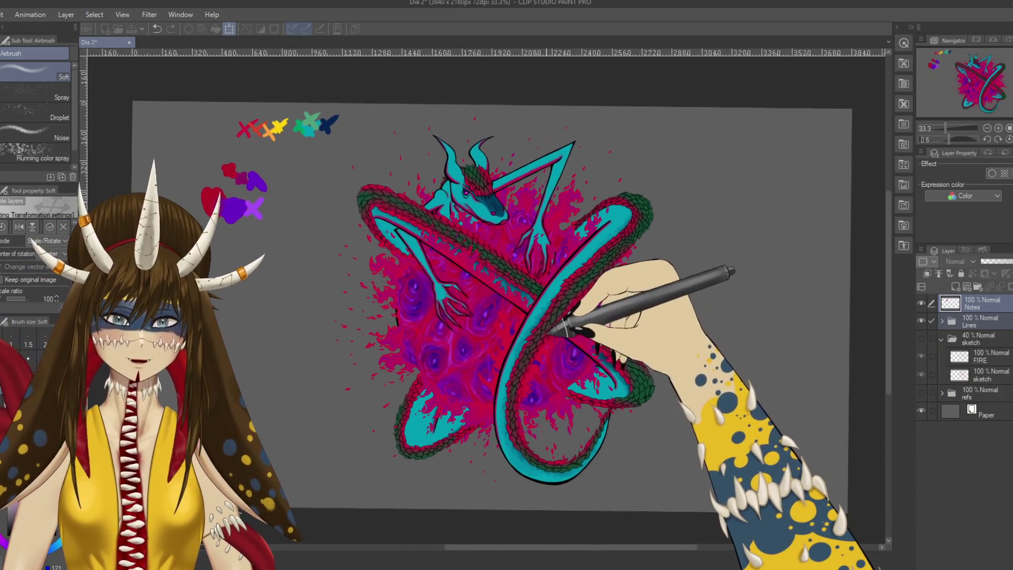
pyautogui.hotkey('ctrl', 't')
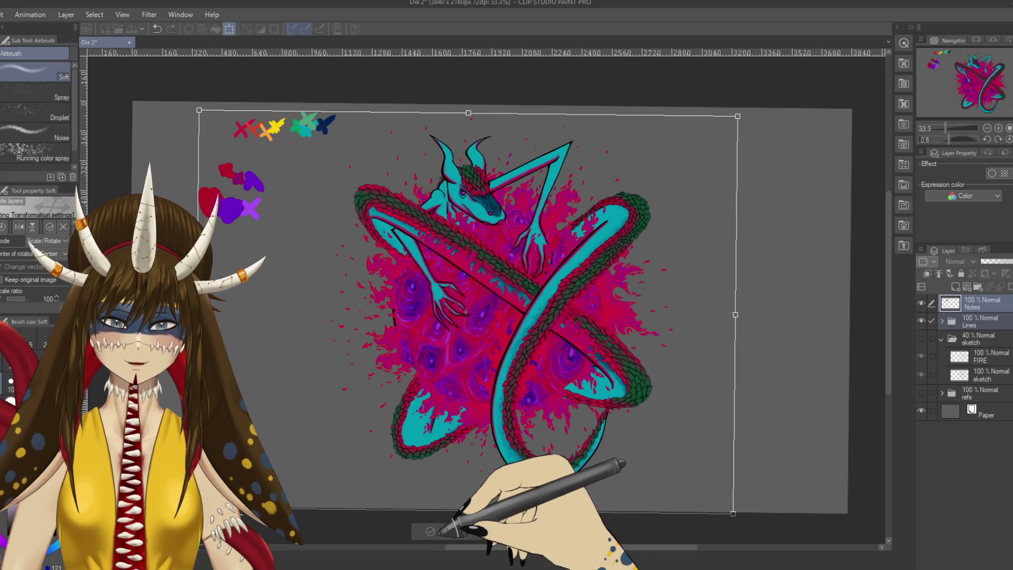
pyautogui.click(446, 531)
pyautogui.click(919, 302)
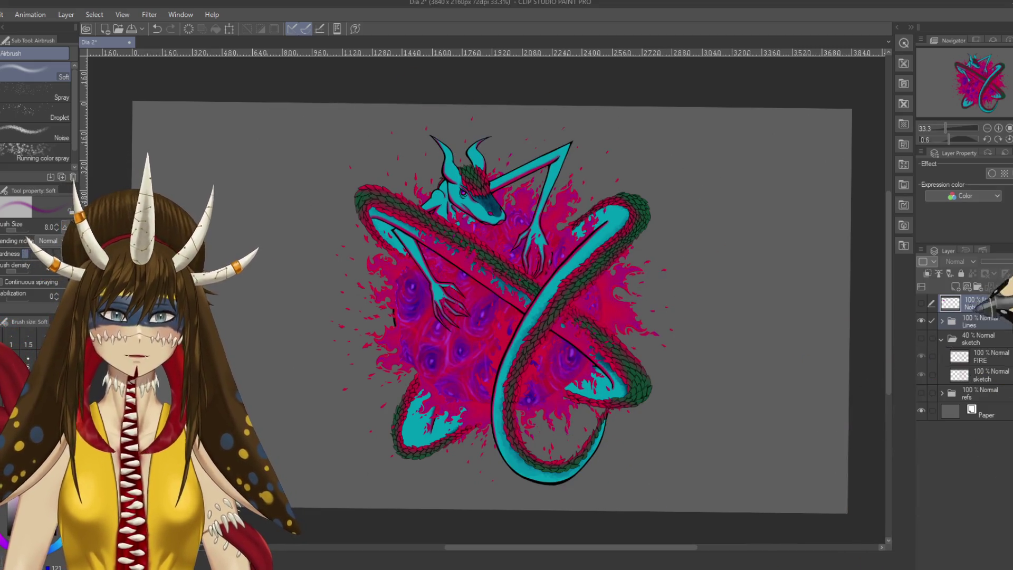
# Step: Toggle the Paper layer's visibility off and back on
pyautogui.click(921, 410)
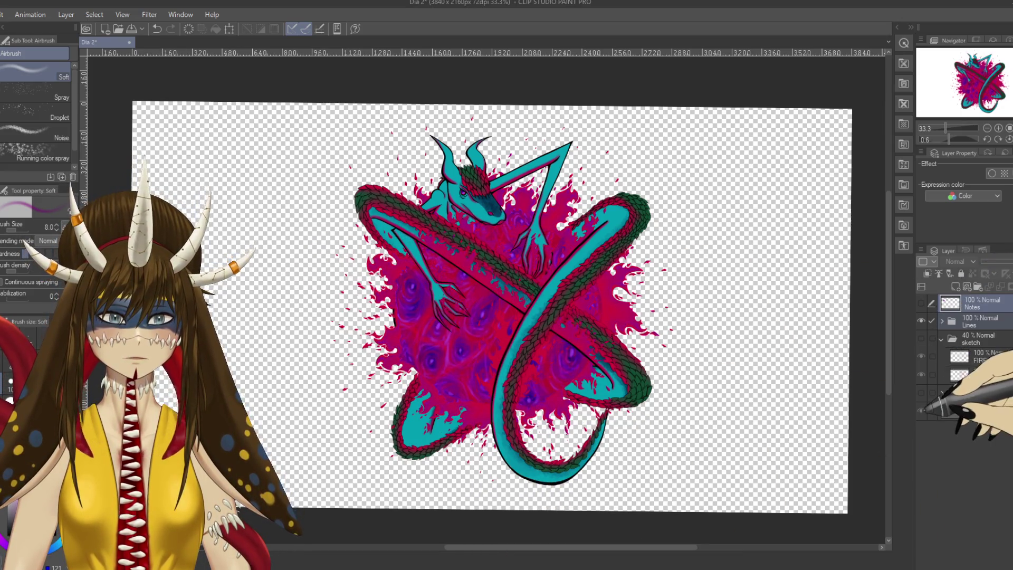
pyautogui.click(919, 410)
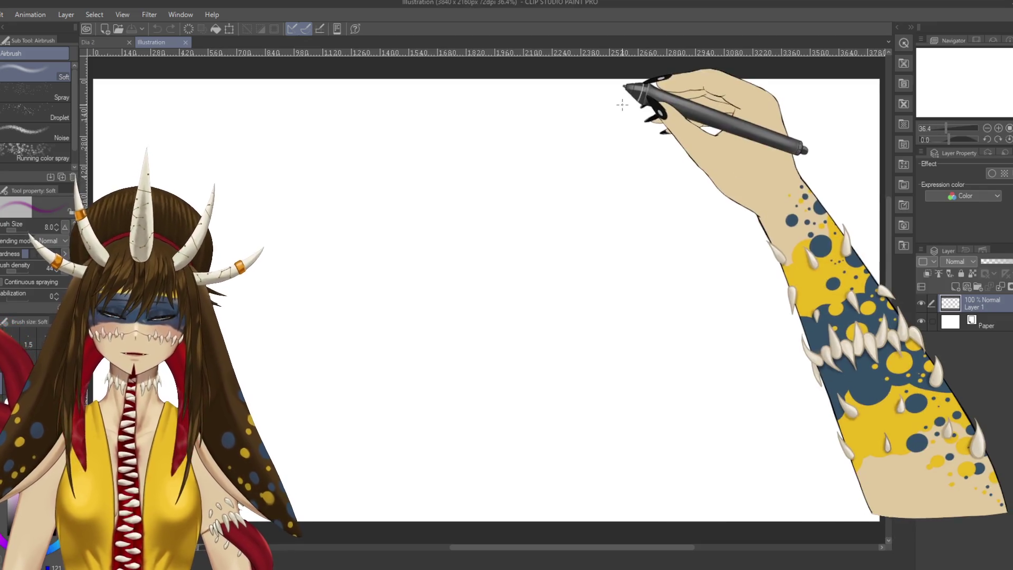
# Step: Select the Paper layer so its colour can be set to grey
pyautogui.click(982, 321)
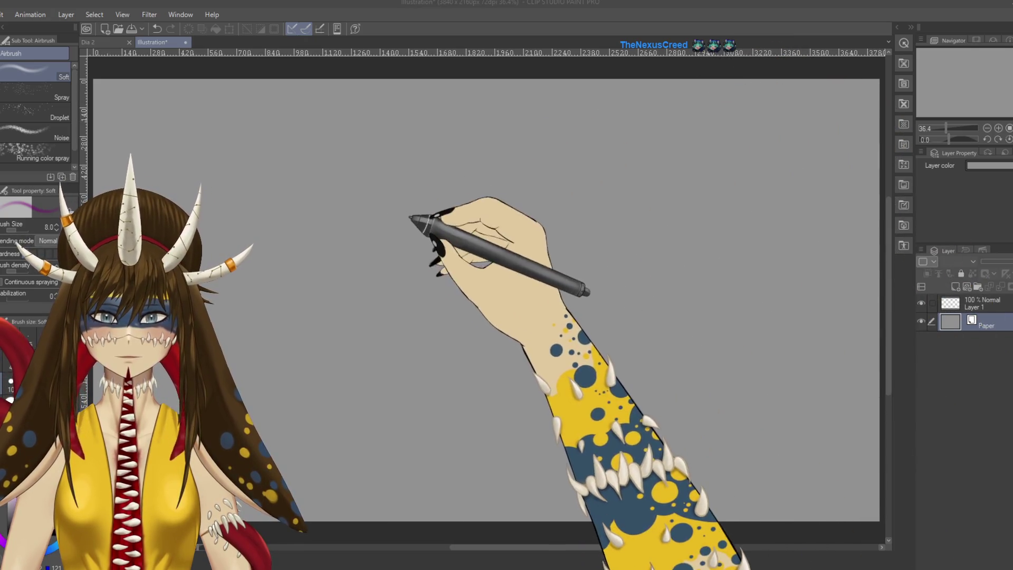
# Step: Paste the first character reference screenshot, enlarge it and commit
pyautogui.hotkey('ctrl', 'v')
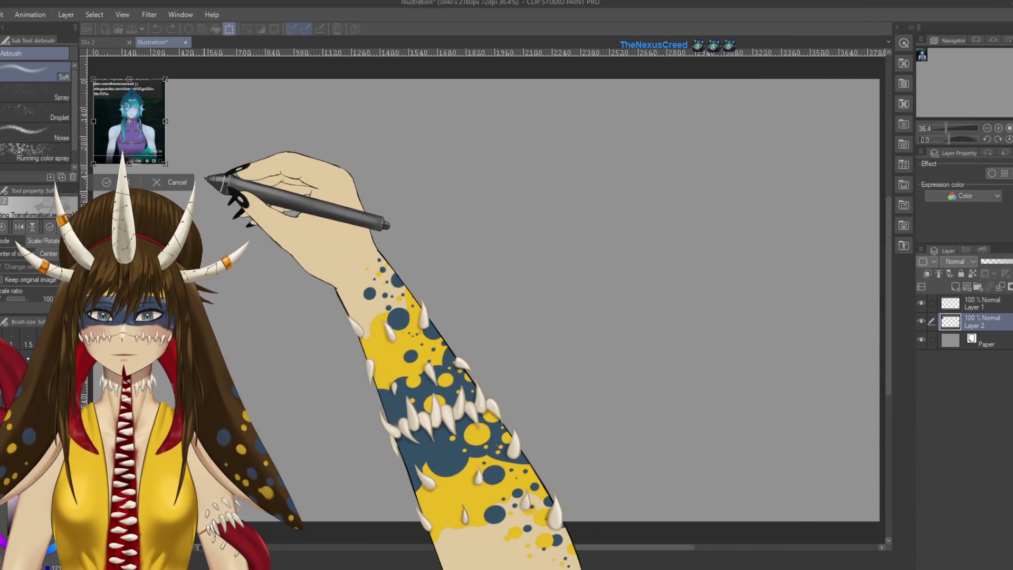
pyautogui.moveTo(165, 162); pyautogui.dragTo(315, 341)
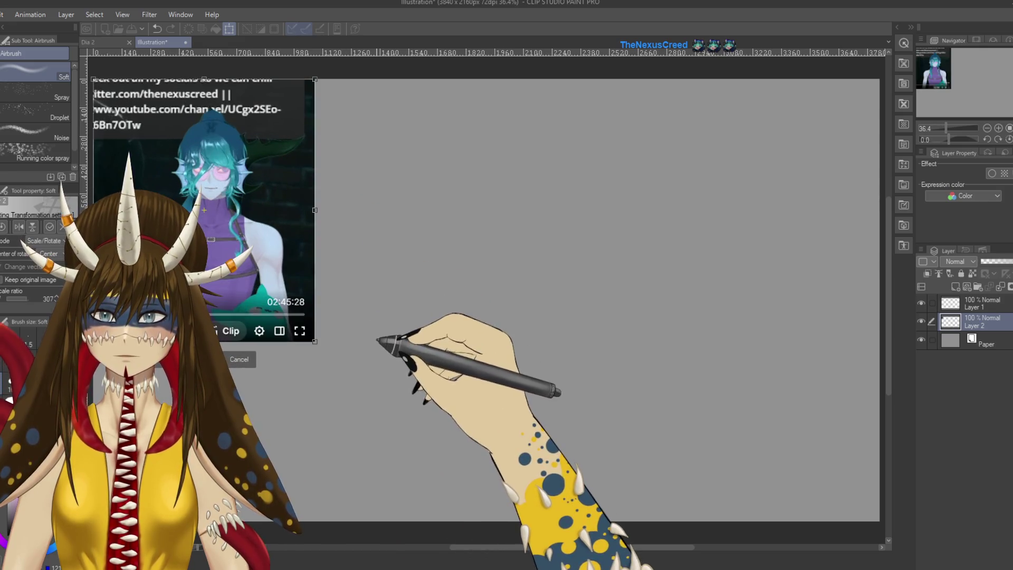
pyautogui.press('Return')
pyautogui.moveTo(405, 403); pyautogui.dragTo(633, 404)
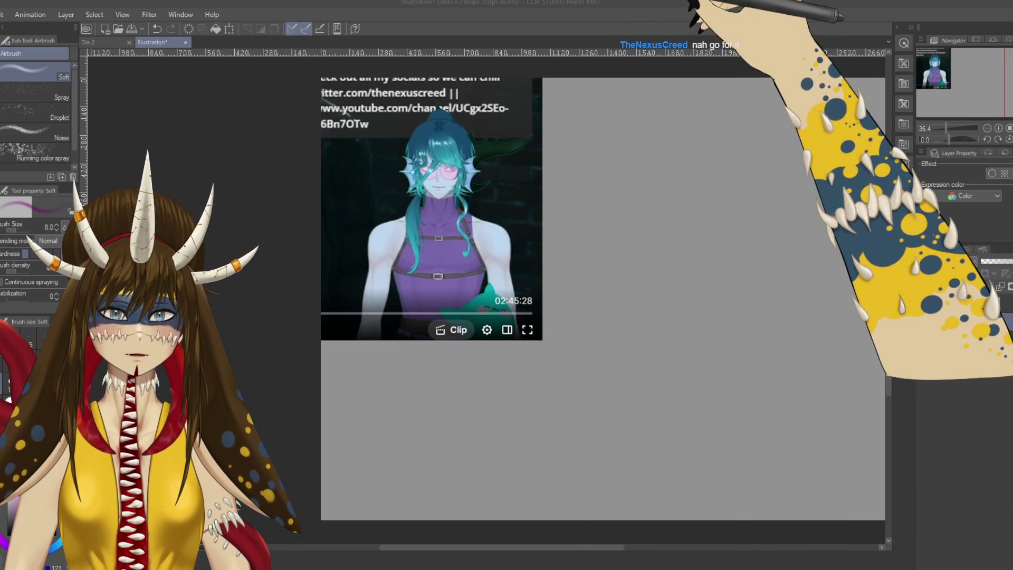
# Step: Paste a second reference, enlarge it below the first, commit, and add a new layer folder for the refs
pyautogui.hotkey('ctrl', 'v')
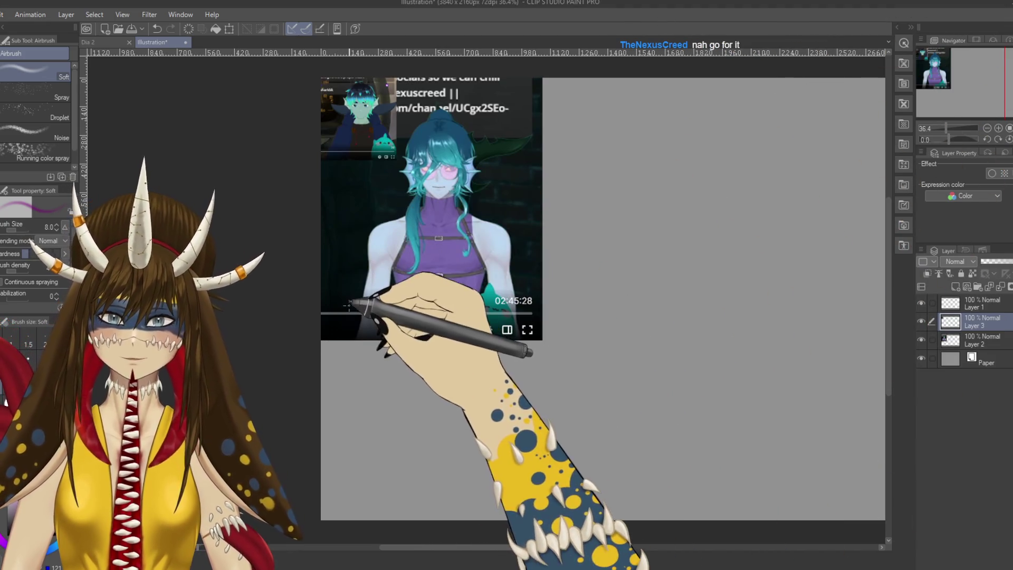
pyautogui.hotkey('ctrl', 't')
pyautogui.moveTo(396, 158)
pyautogui.mouseDown()
pyautogui.moveTo(520, 249)
pyautogui.moveTo(420, 427)
pyautogui.mouseUp()
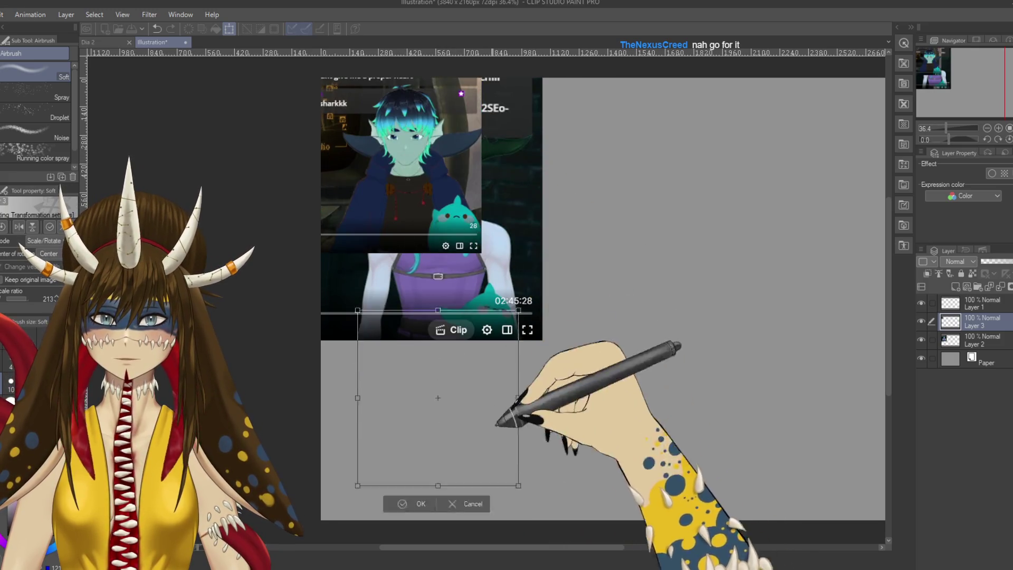
pyautogui.press('Return')
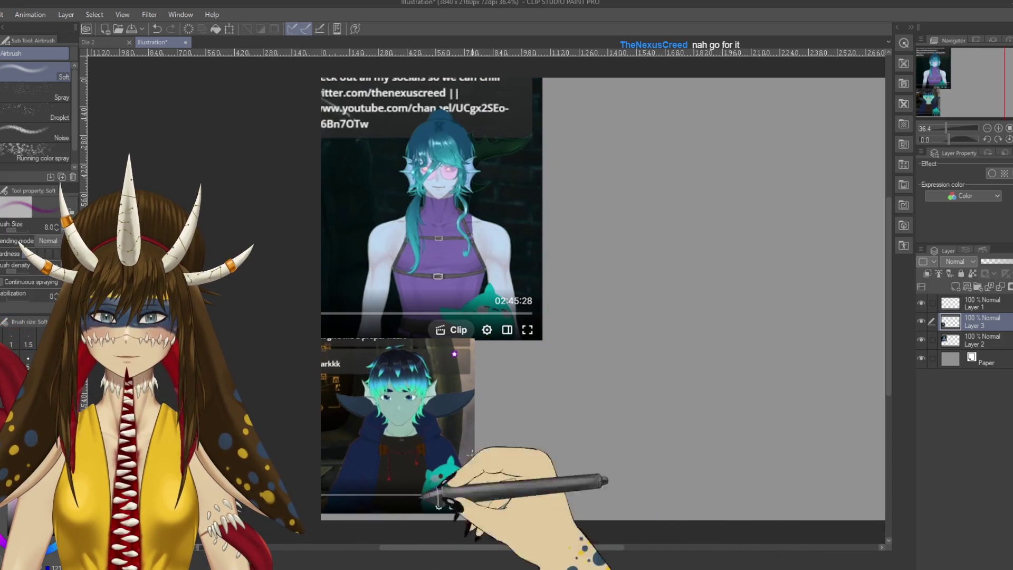
pyautogui.moveTo(570, 396); pyautogui.dragTo(468, 399)
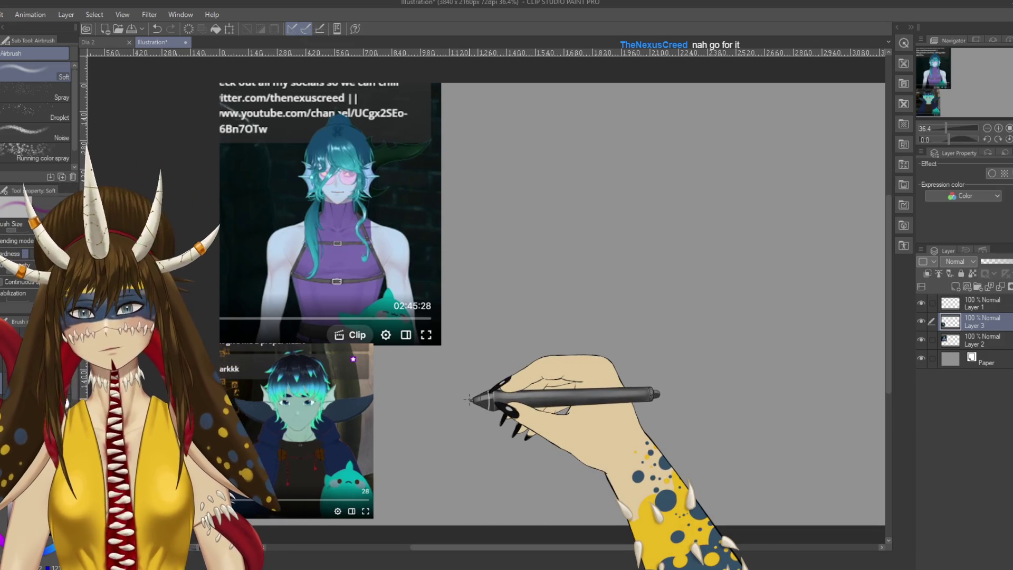
pyautogui.click(978, 286)
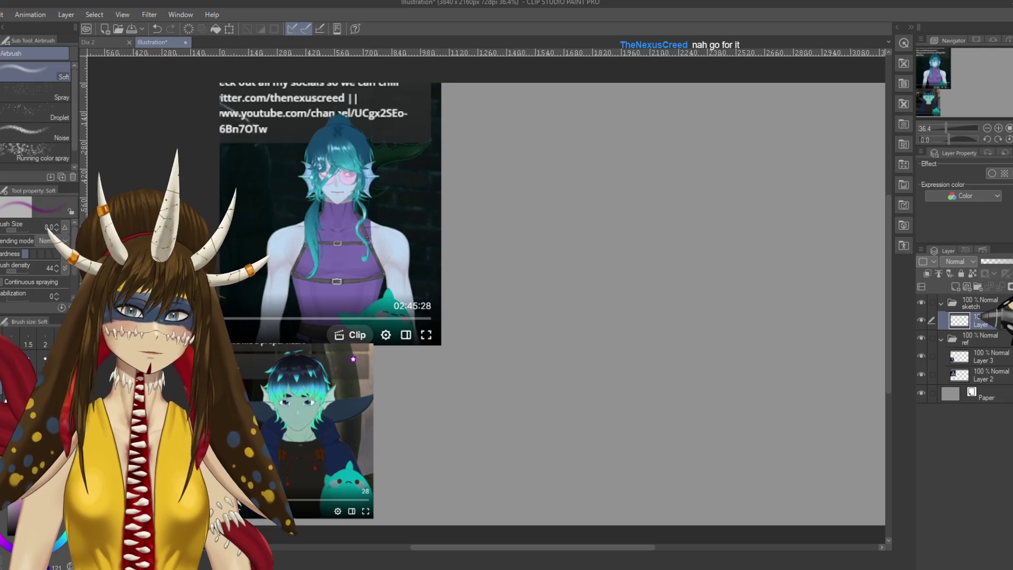
pyautogui.hotkey('ctrl', '-')
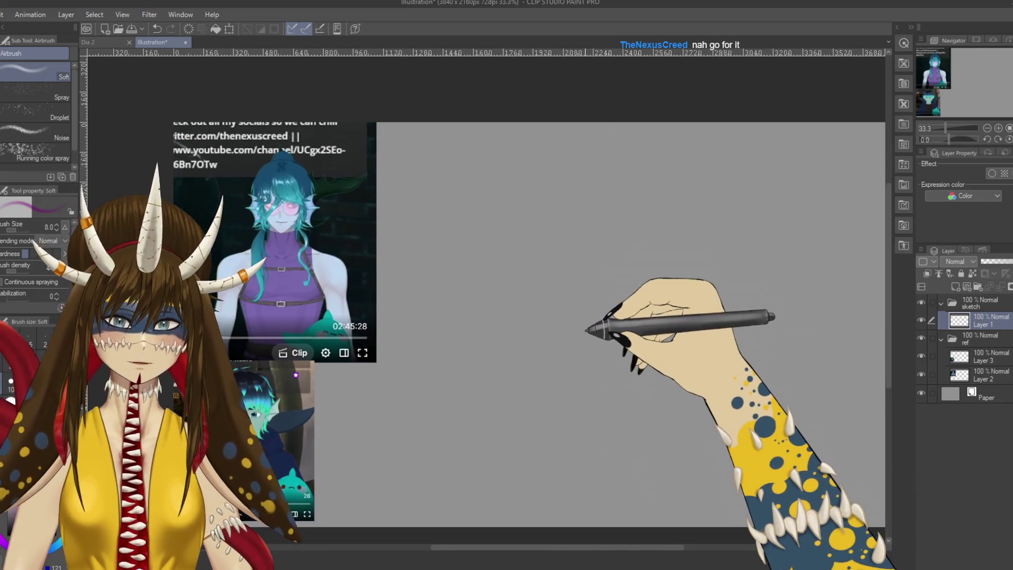
# Step: Zoom out, switch to the Pencil and draw a test scribble, then clear it
pyautogui.hotkey('ctrl', '-')
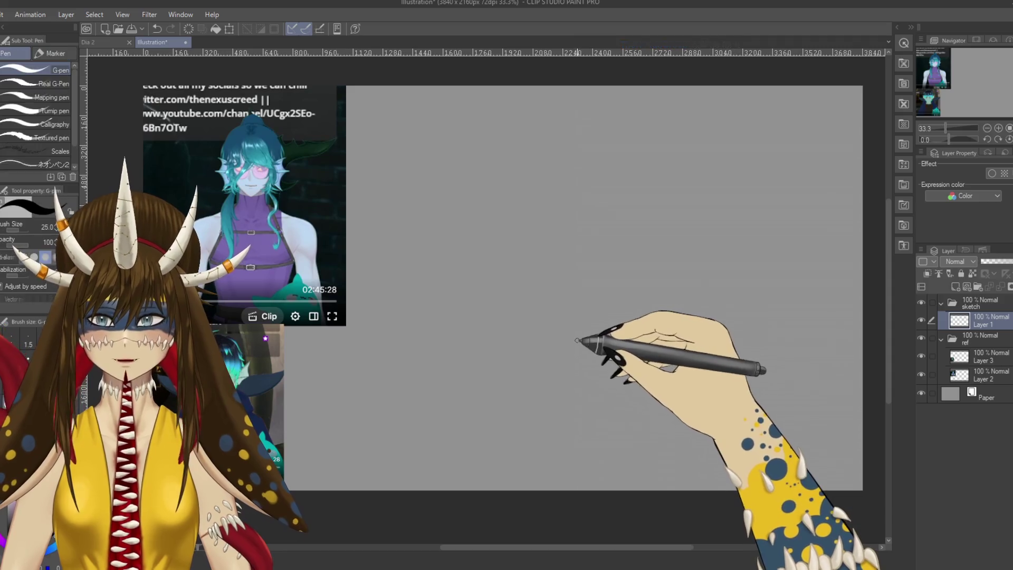
pyautogui.press('p')
pyautogui.moveTo(474, 265)
pyautogui.mouseDown()
pyautogui.moveTo(495, 222)
pyautogui.moveTo(652, 219)
pyautogui.moveTo(671, 246)
pyautogui.moveTo(633, 372)
pyautogui.mouseUp()
pyautogui.press('Delete')
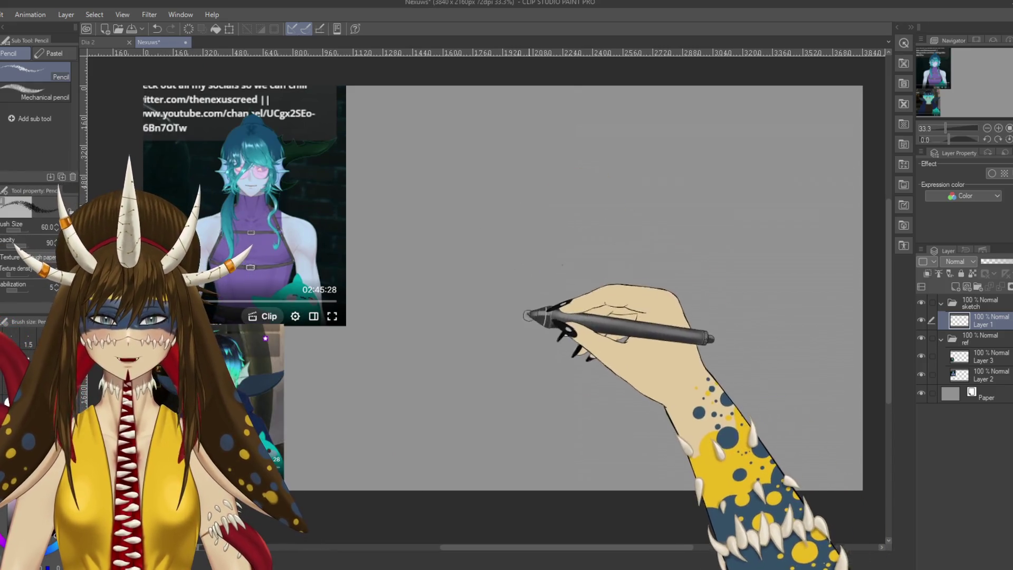
# Step: Handwrite the name Nexuws in pencil, save the file as Nexuws, then undo the writing
pyautogui.moveTo(453, 223)
pyautogui.mouseDown()
pyautogui.moveTo(495, 212)
pyautogui.moveTo(519, 240)
pyautogui.moveTo(541, 242)
pyautogui.mouseUp()
pyautogui.moveTo(541, 217)
pyautogui.mouseDown()
pyautogui.moveTo(522, 243)
pyautogui.moveTo(616, 178)
pyautogui.moveTo(619, 188)
pyautogui.mouseUp()
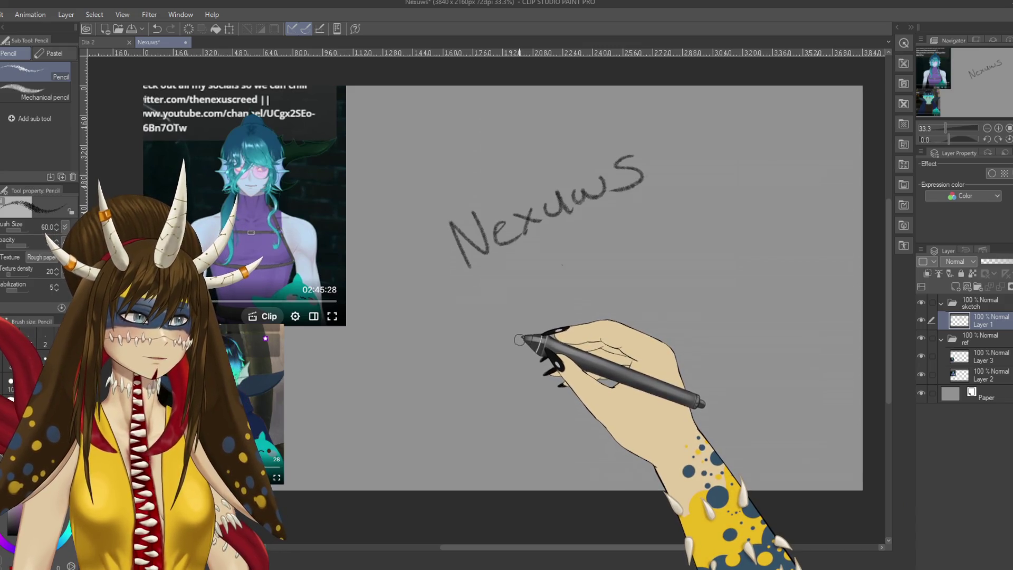
pyautogui.hotkey('ctrl', 'z')
pyautogui.hotkey('ctrl', 'z')
pyautogui.hotkey('ctrl', 'z')
pyautogui.hotkey('ctrl', 'z')
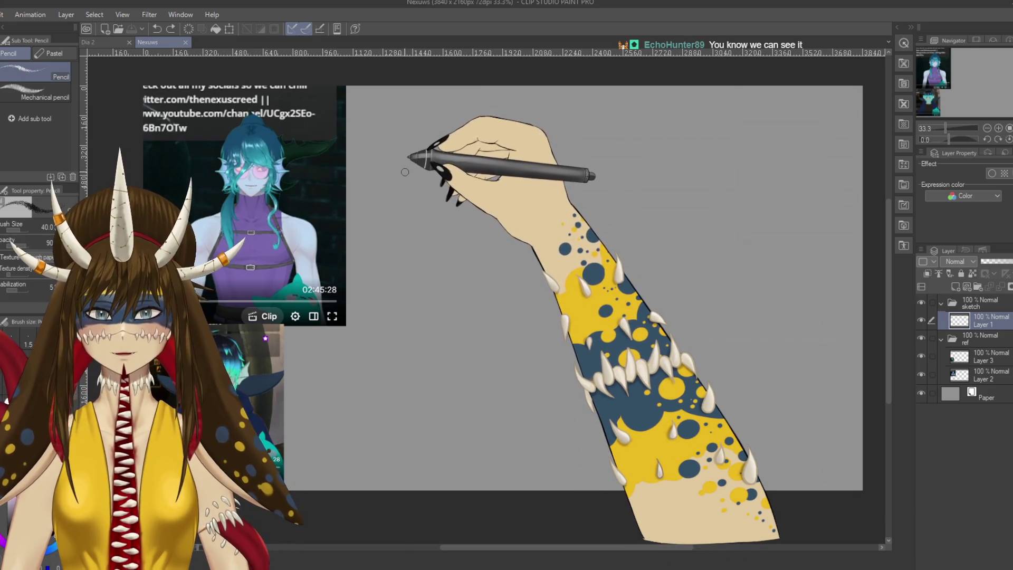
# Step: Sketch V-shaped pencil strokes and build them into a spiky zigzag fin shape
pyautogui.moveTo(406, 171); pyautogui.dragTo(416, 118)
pyautogui.moveTo(405, 170); pyautogui.dragTo(448, 109)
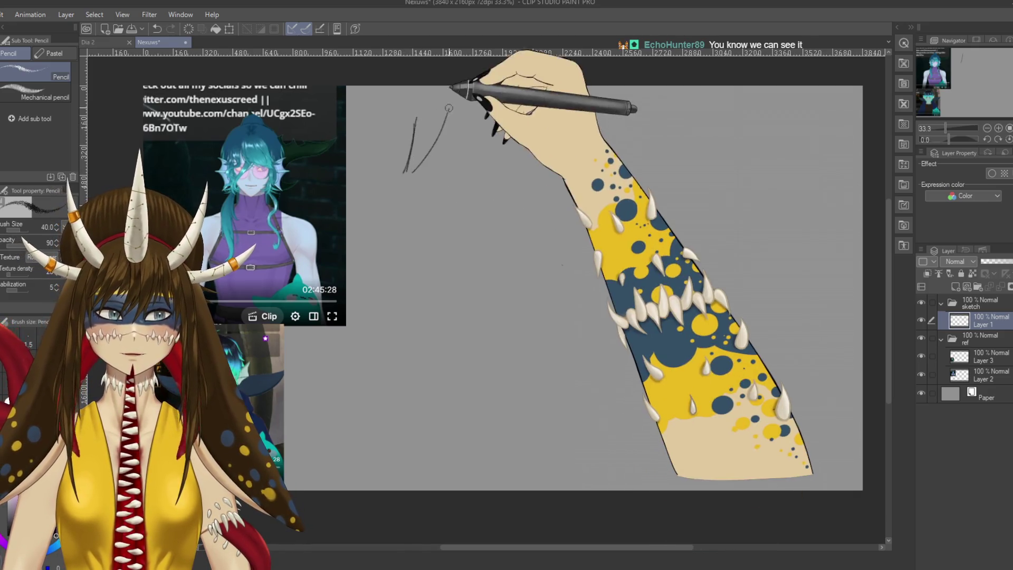
pyautogui.moveTo(420, 179); pyautogui.dragTo(463, 130)
pyautogui.moveTo(433, 196); pyautogui.dragTo(474, 146)
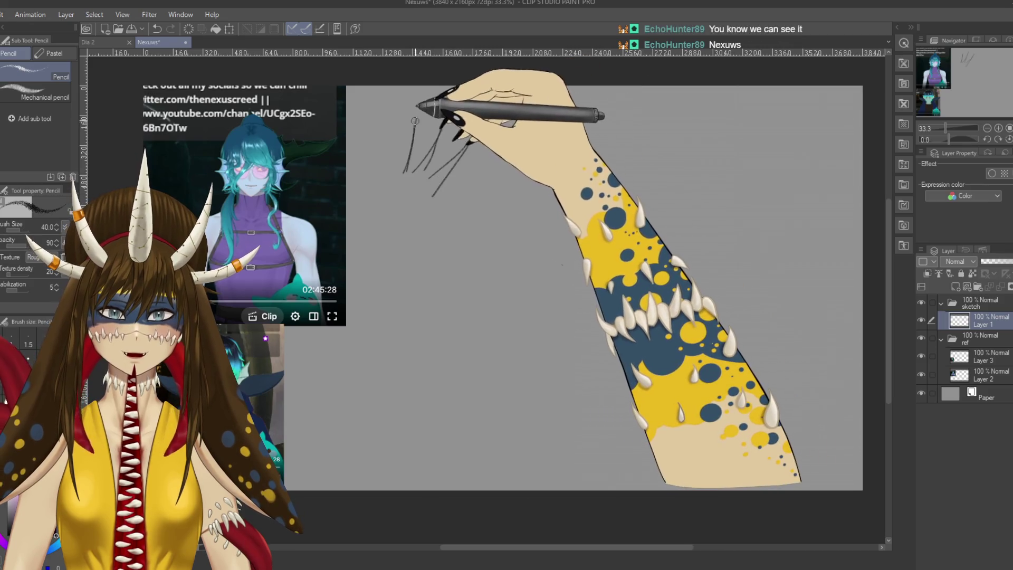
pyautogui.moveTo(415, 159); pyautogui.dragTo(447, 108)
pyautogui.moveTo(452, 158); pyautogui.dragTo(483, 121)
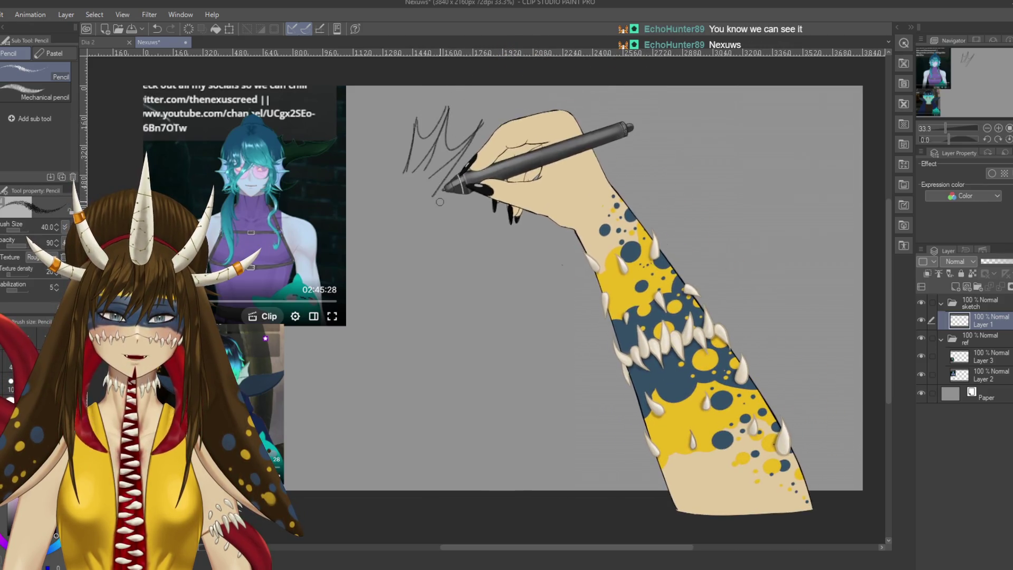
pyautogui.moveTo(467, 170); pyautogui.dragTo(502, 119)
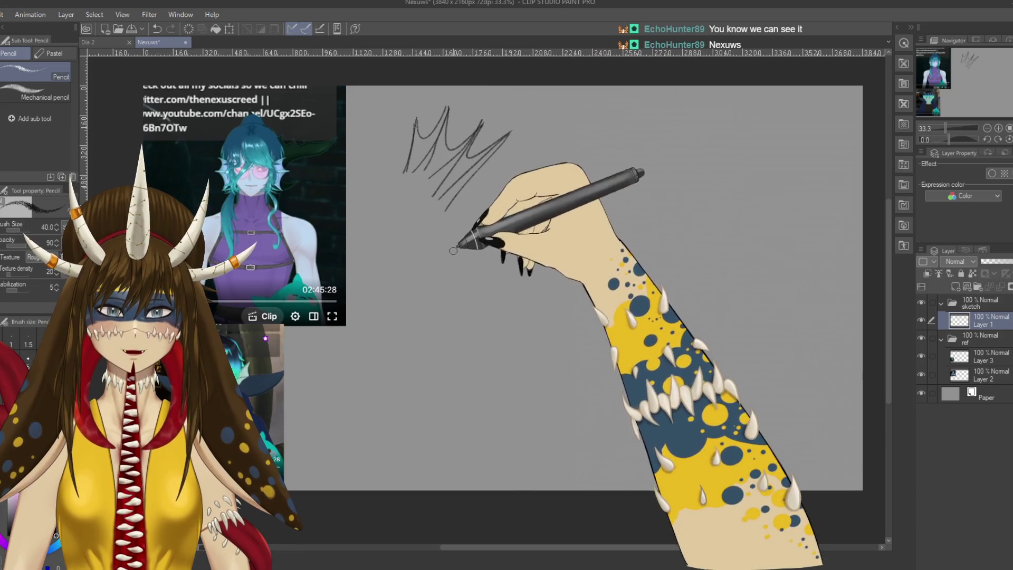
pyautogui.moveTo(384, 170); pyautogui.dragTo(371, 107)
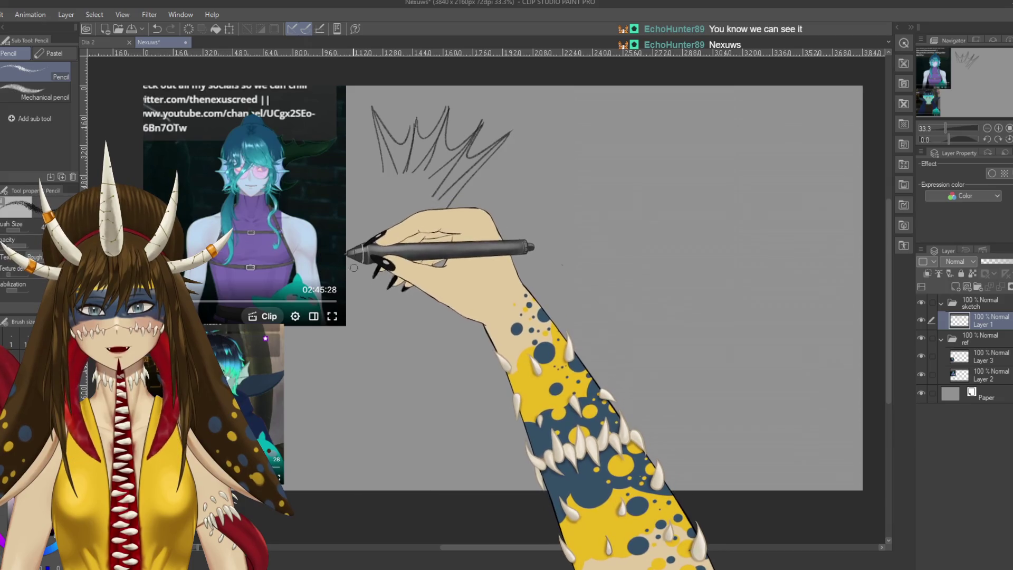
# Step: Handwrite the 'Shark Mer.' label beside the fin and add another spike to it
pyautogui.moveTo(366, 242); pyautogui.dragTo(361, 265)
pyautogui.moveTo(392, 238)
pyautogui.mouseDown()
pyautogui.moveTo(403, 233)
pyautogui.moveTo(415, 256)
pyautogui.moveTo(397, 272)
pyautogui.moveTo(389, 257)
pyautogui.moveTo(396, 273)
pyautogui.moveTo(415, 268)
pyautogui.mouseUp()
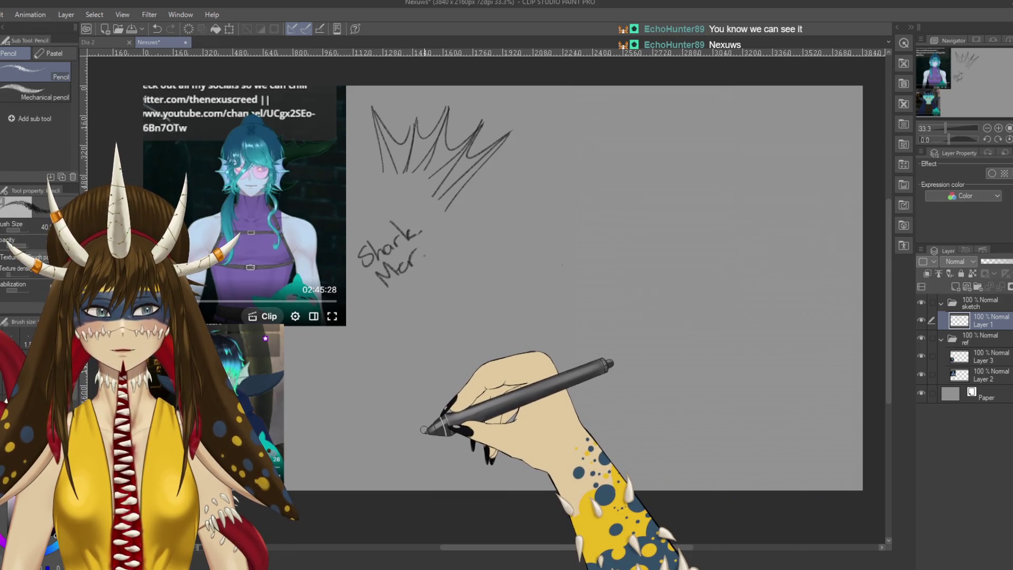
pyautogui.moveTo(483, 120); pyautogui.dragTo(463, 190)
# Step: Draw the figure's oval head, neck, shoulder and body lines running down the canvas
pyautogui.moveTo(602, 196)
pyautogui.mouseDown()
pyautogui.moveTo(560, 235)
pyautogui.moveTo(615, 229)
pyautogui.mouseUp()
pyautogui.moveTo(566, 207)
pyautogui.mouseDown()
pyautogui.moveTo(610, 215)
pyautogui.moveTo(563, 241)
pyautogui.mouseUp()
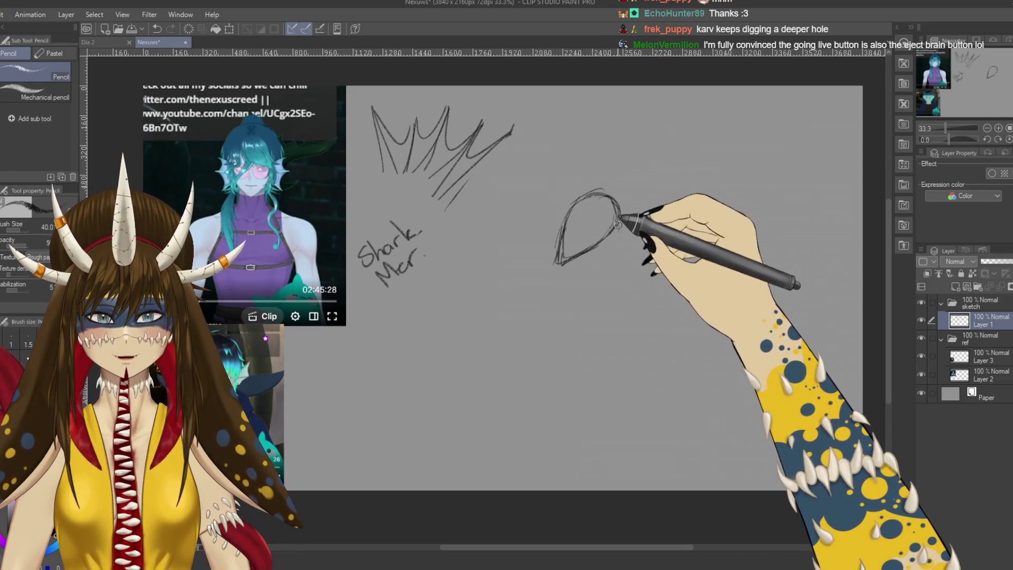
pyautogui.moveTo(611, 251); pyautogui.dragTo(595, 356)
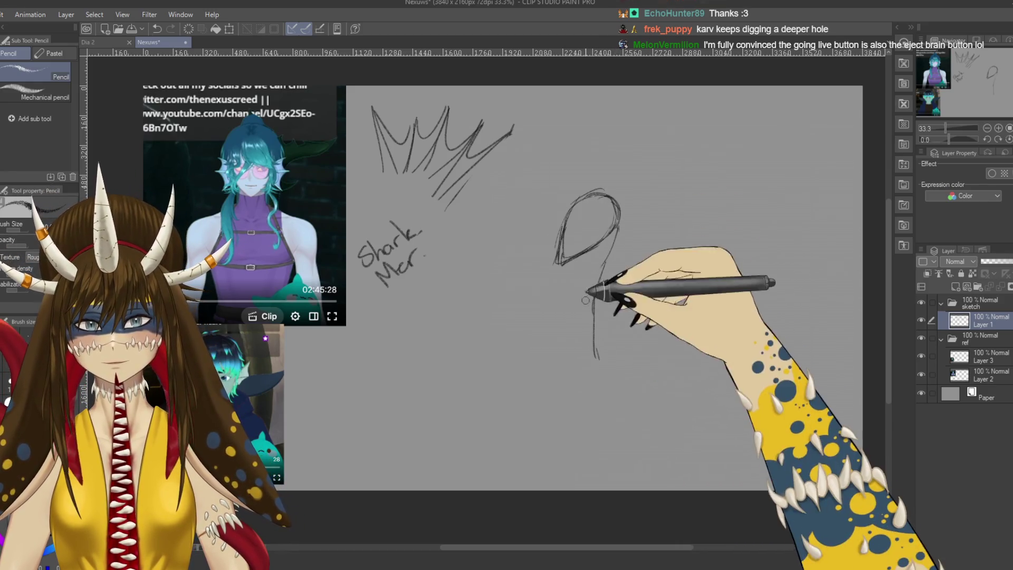
pyautogui.moveTo(628, 324); pyautogui.dragTo(607, 394)
pyautogui.moveTo(611, 253); pyautogui.dragTo(642, 301)
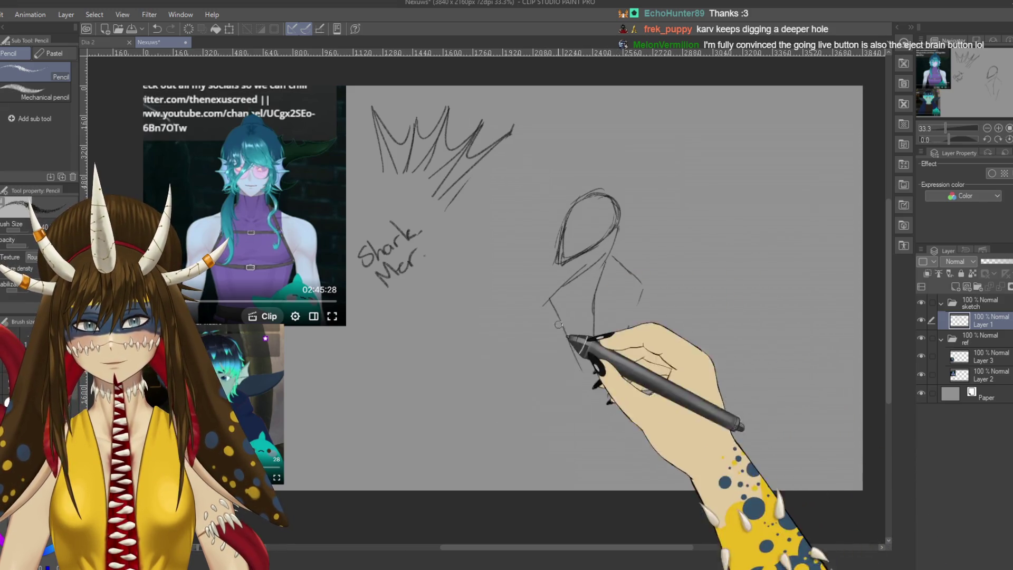
pyautogui.moveTo(556, 265); pyautogui.dragTo(581, 400)
pyautogui.moveTo(563, 440); pyautogui.dragTo(579, 487)
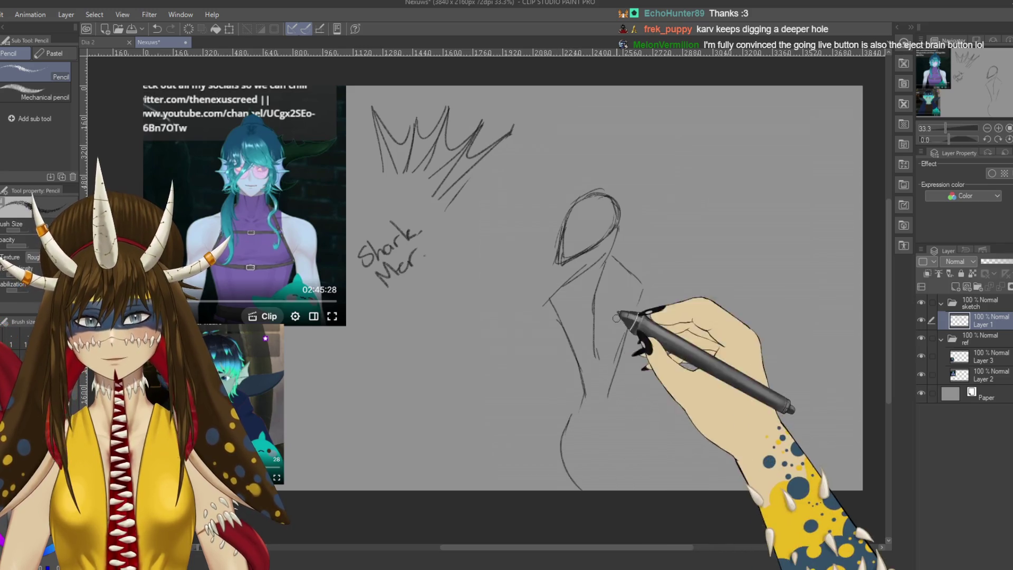
pyautogui.press('m')
# Step: Lasso the figure sketch, move it up and left, scale it to about 60%, apply and deselect
pyautogui.moveTo(616, 120); pyautogui.dragTo(678, 478)
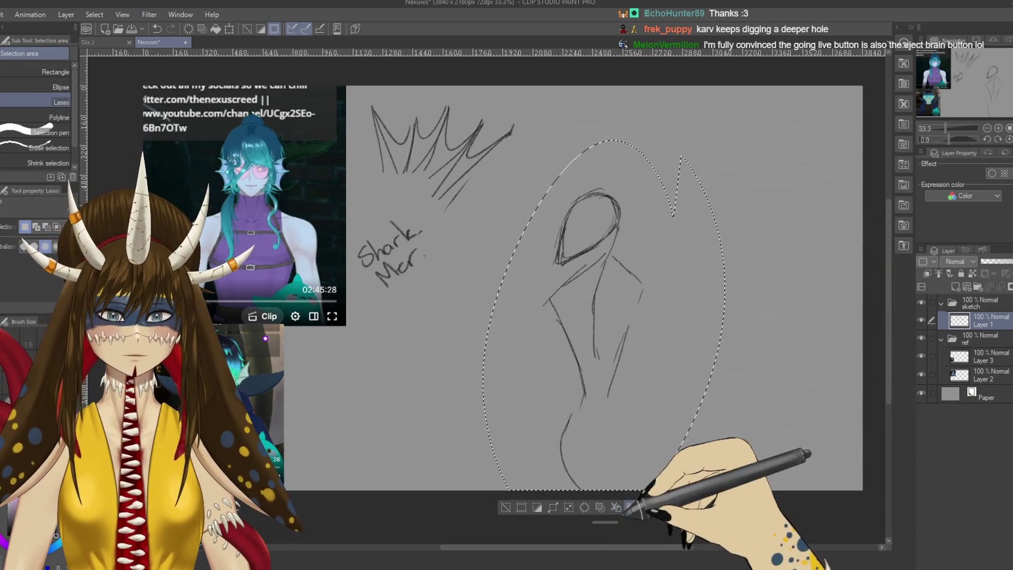
pyautogui.hotkey('ctrl', 't')
pyautogui.moveTo(589, 237); pyautogui.dragTo(570, 216)
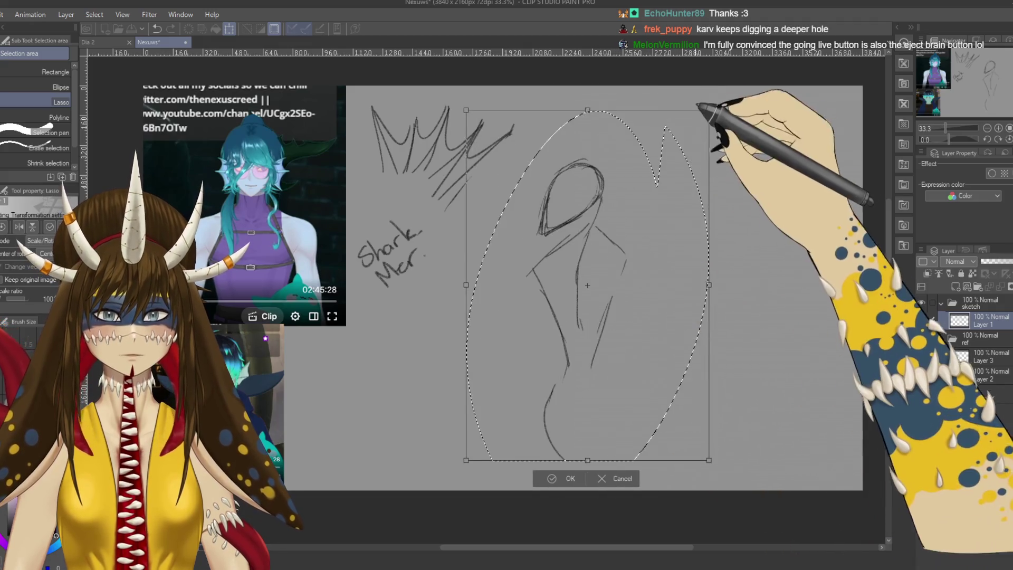
pyautogui.moveTo(708, 111); pyautogui.dragTo(635, 181)
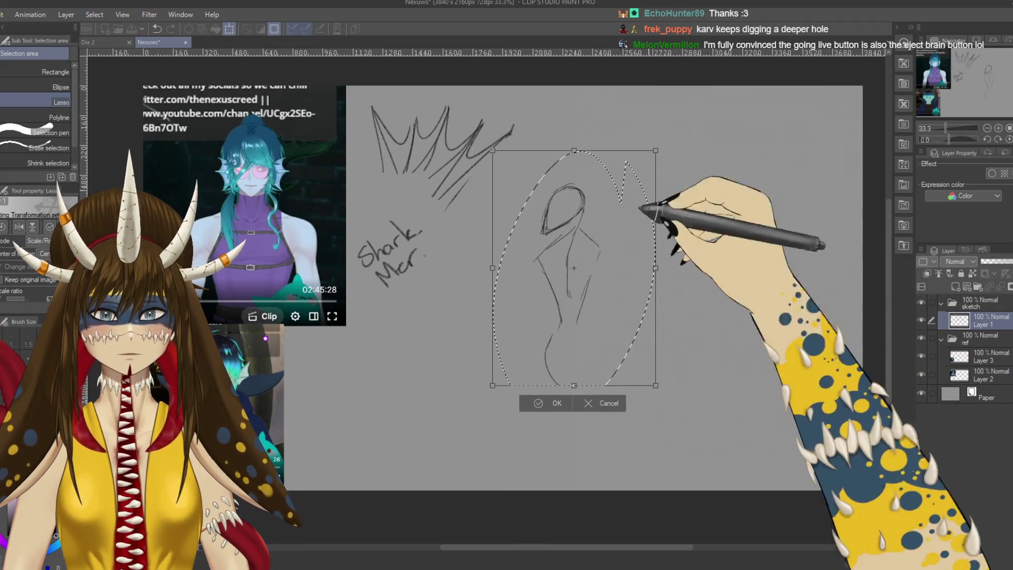
pyautogui.click(539, 404)
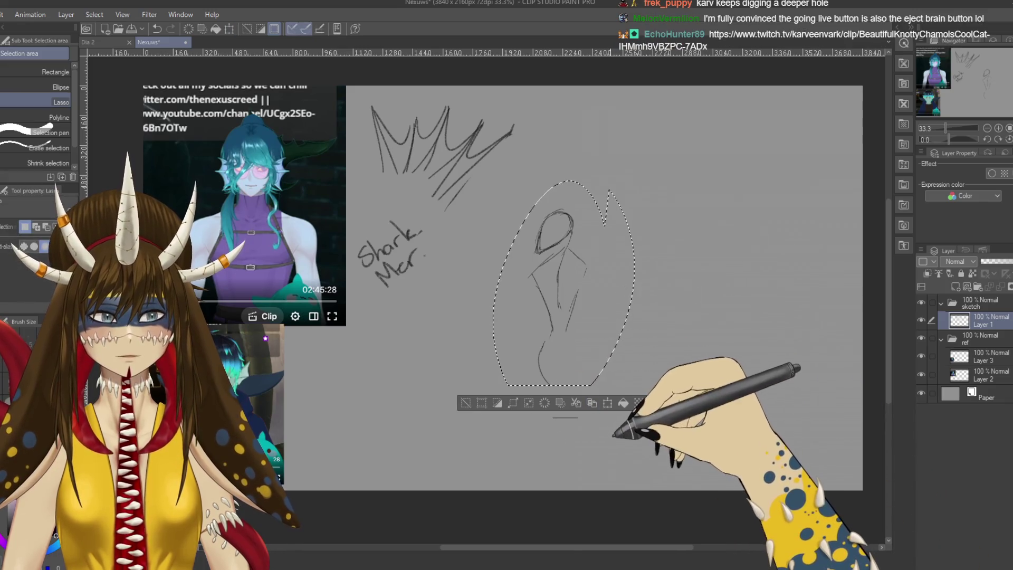
pyautogui.hotkey('ctrl', 'd')
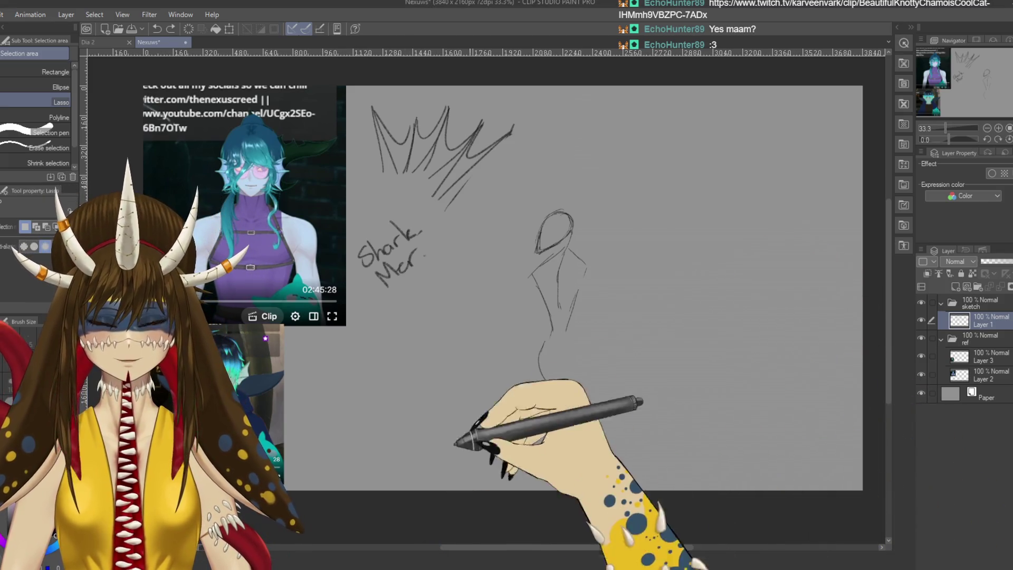
# Step: Sketch the right-side hip curve and a first tail loop with an ellipse below it
pyautogui.press('p')
pyautogui.press('p')
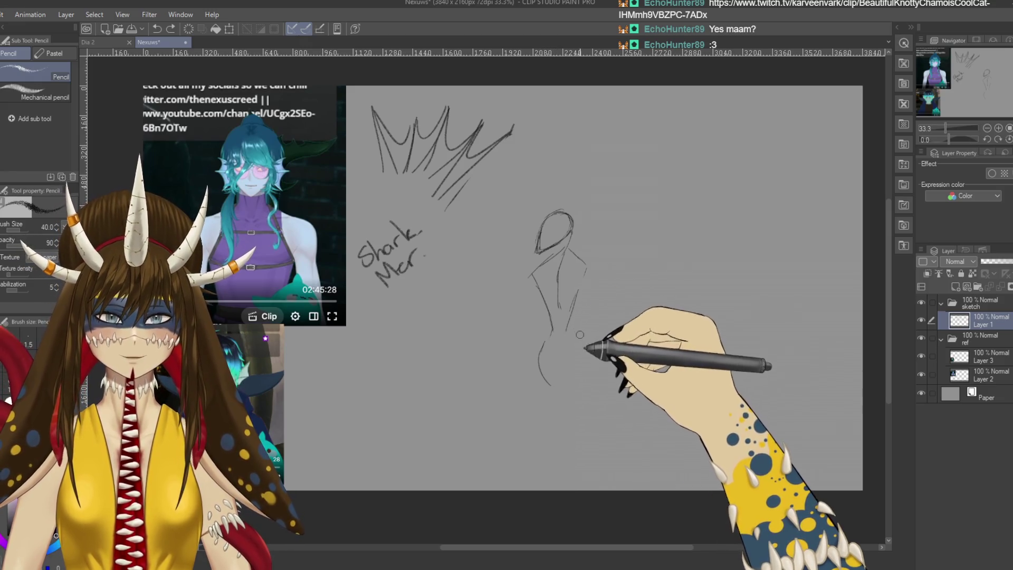
pyautogui.moveTo(570, 312)
pyautogui.mouseDown()
pyautogui.moveTo(582, 400)
pyautogui.moveTo(533, 447)
pyautogui.mouseUp()
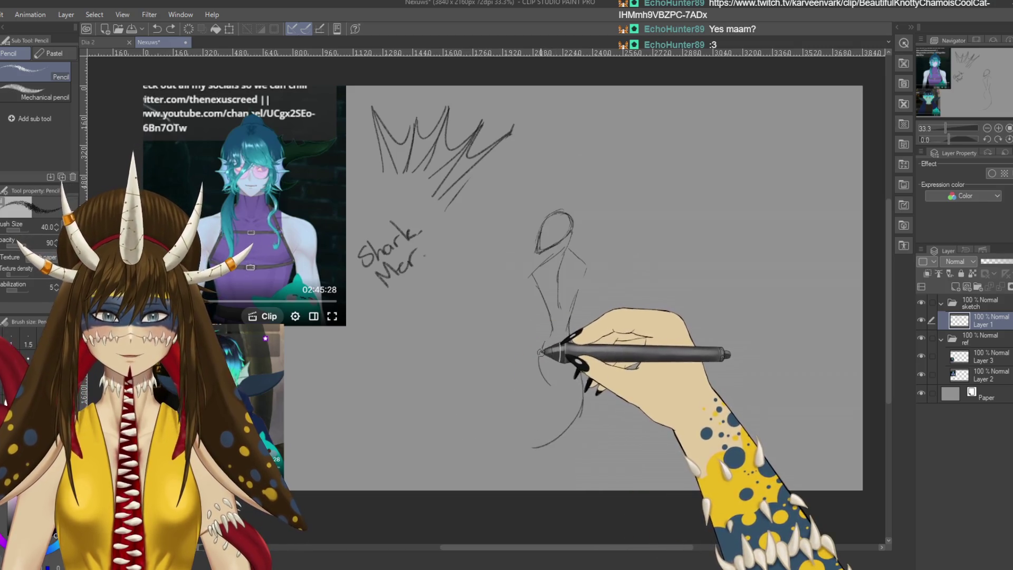
pyautogui.moveTo(583, 399); pyautogui.dragTo(475, 457)
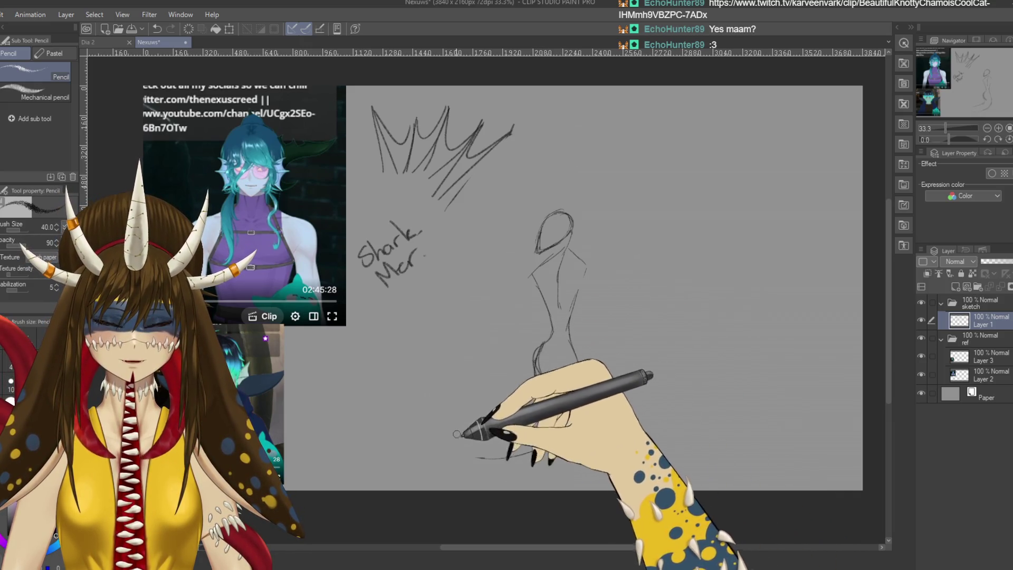
pyautogui.moveTo(546, 388)
pyautogui.mouseDown()
pyautogui.moveTo(696, 423)
pyautogui.moveTo(661, 471)
pyautogui.mouseUp()
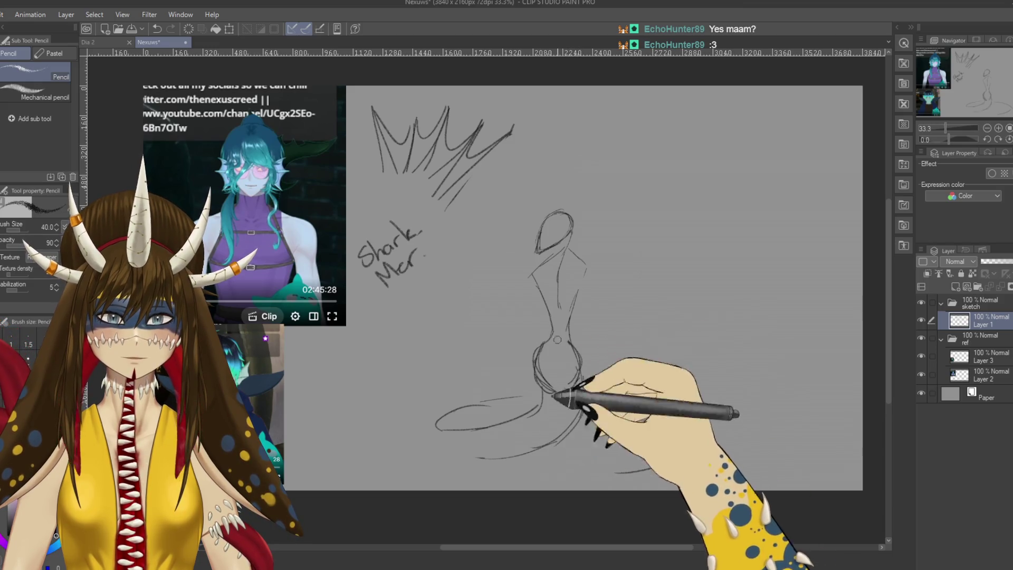
pyautogui.moveTo(546, 393)
pyautogui.mouseDown()
pyautogui.moveTo(431, 414)
pyautogui.moveTo(570, 404)
pyautogui.mouseUp()
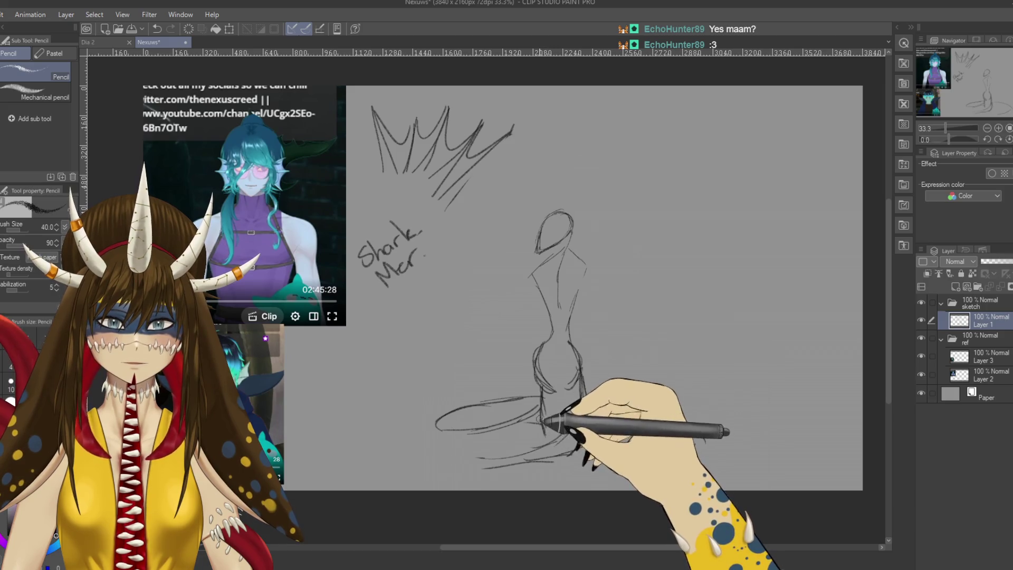
pyautogui.moveTo(540, 418); pyautogui.dragTo(535, 422)
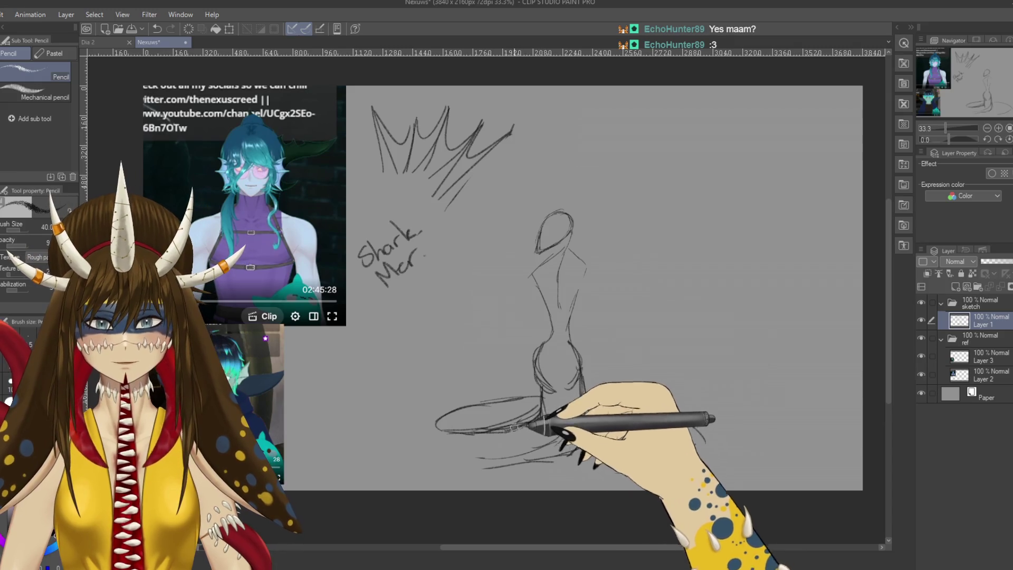
# Step: Erase stray lines, then redraw the coiled tail and darken the hip and waist lines
pyautogui.press('e')
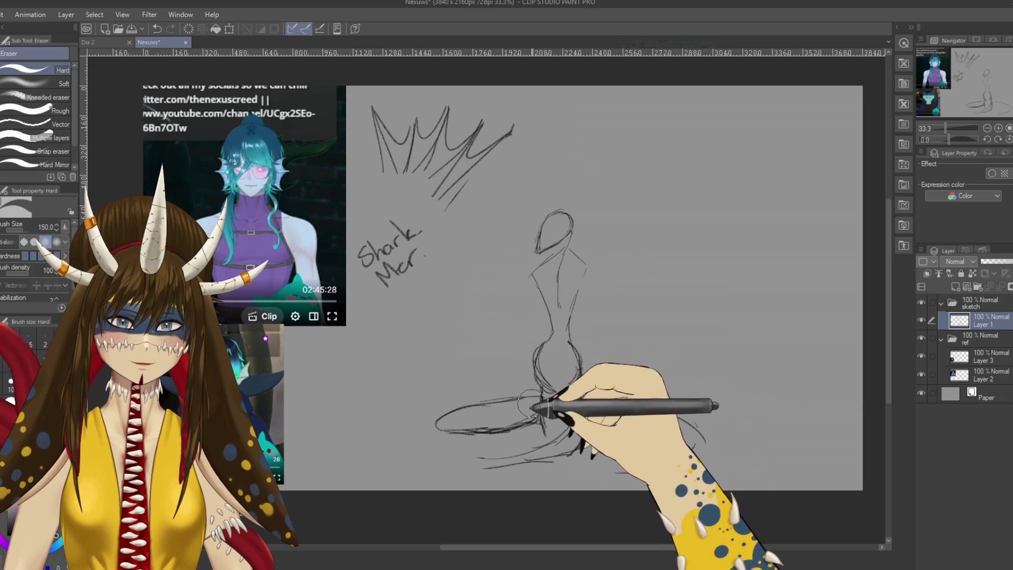
pyautogui.press('p')
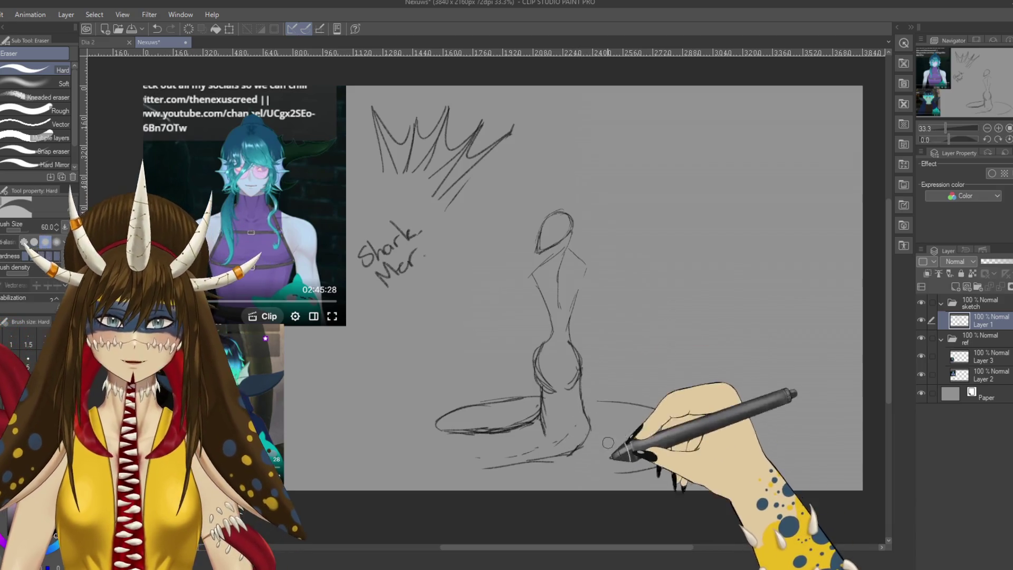
pyautogui.press('p')
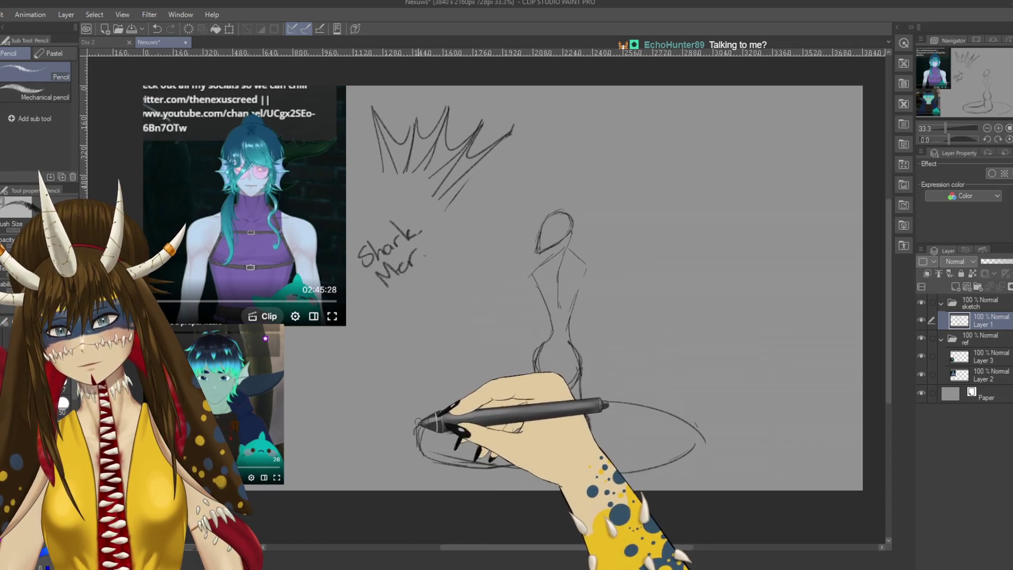
pyautogui.moveTo(419, 428); pyautogui.dragTo(585, 439)
pyautogui.moveTo(582, 348); pyautogui.dragTo(589, 443)
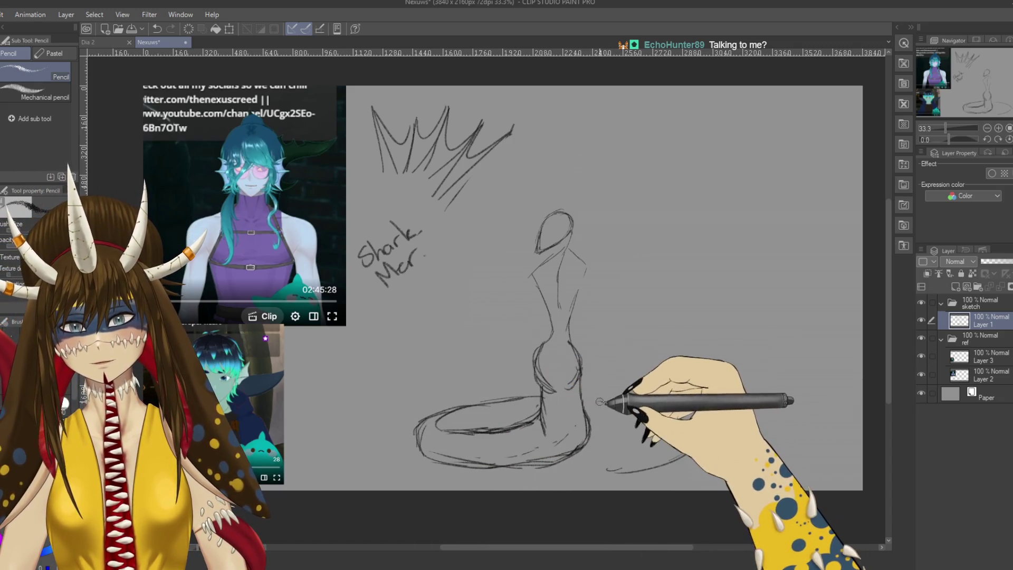
pyautogui.moveTo(571, 362); pyautogui.dragTo(534, 348)
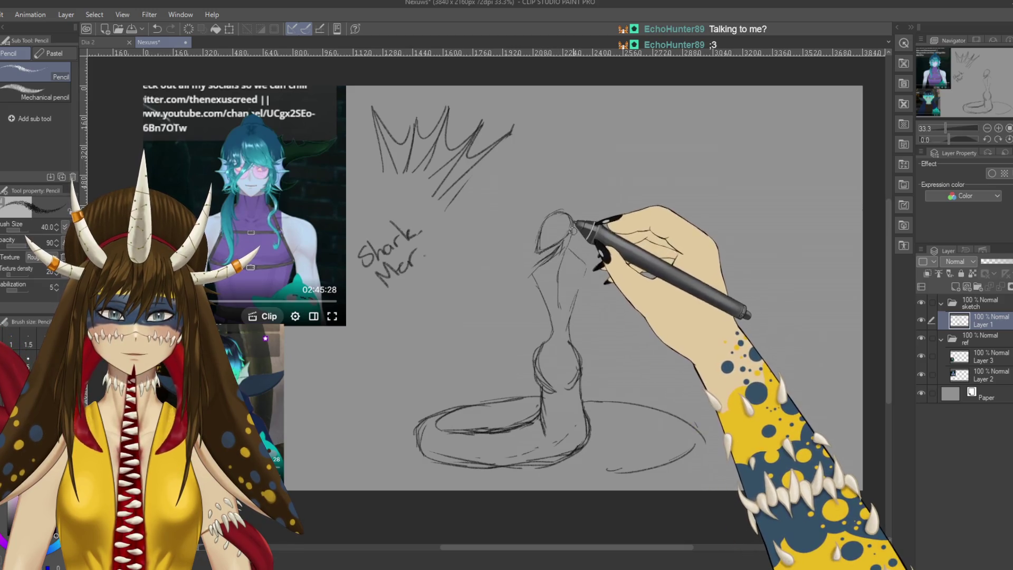
# Step: Add a spike and fin lines to the head and rough strokes along the torso
pyautogui.moveTo(551, 176)
pyautogui.mouseDown()
pyautogui.moveTo(558, 213)
pyautogui.moveTo(586, 184)
pyautogui.mouseUp()
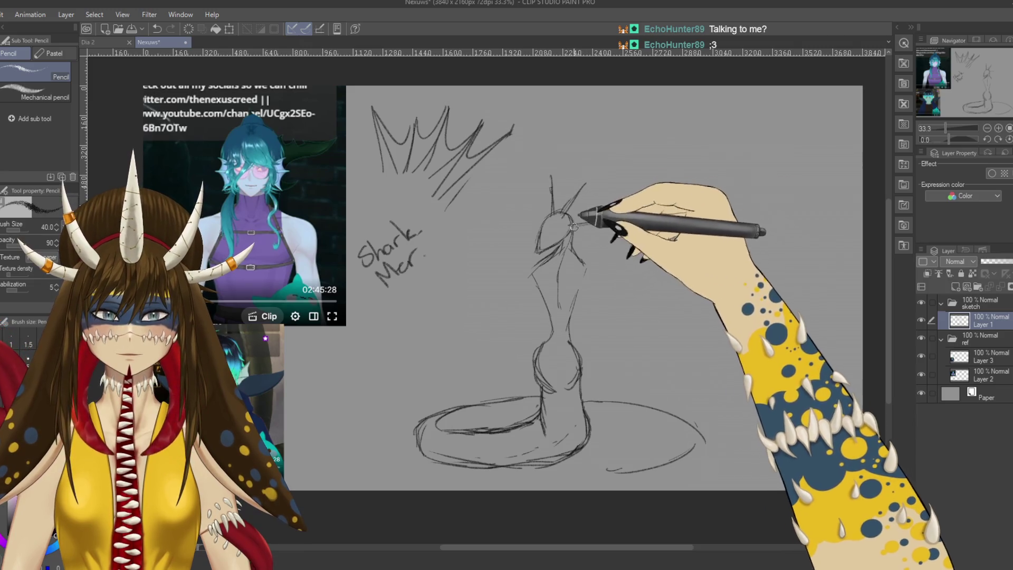
pyautogui.moveTo(567, 231)
pyautogui.mouseDown()
pyautogui.moveTo(603, 224)
pyautogui.moveTo(587, 267)
pyautogui.mouseUp()
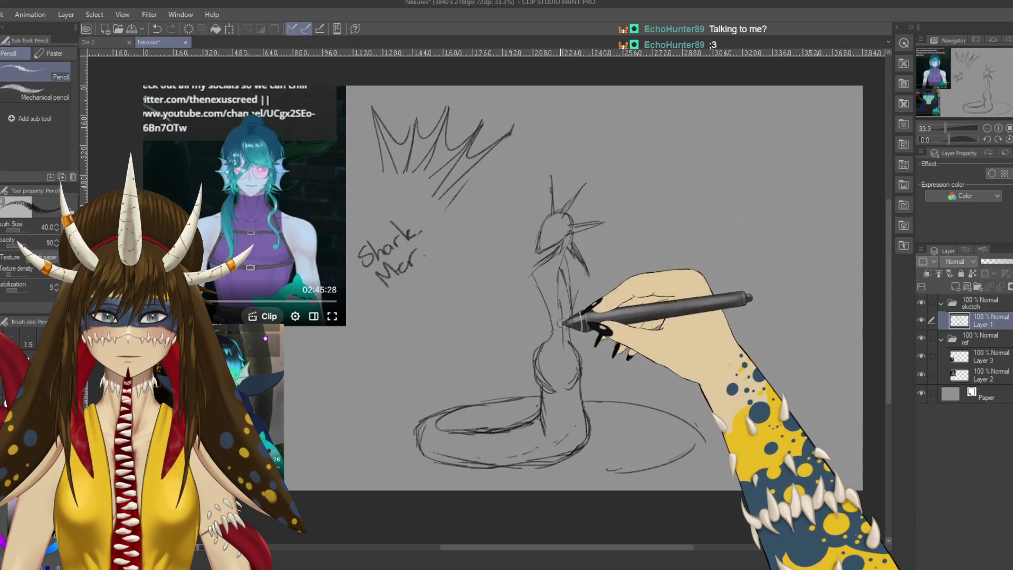
pyautogui.moveTo(571, 301)
pyautogui.mouseDown()
pyautogui.moveTo(569, 395)
pyautogui.moveTo(556, 419)
pyautogui.mouseUp()
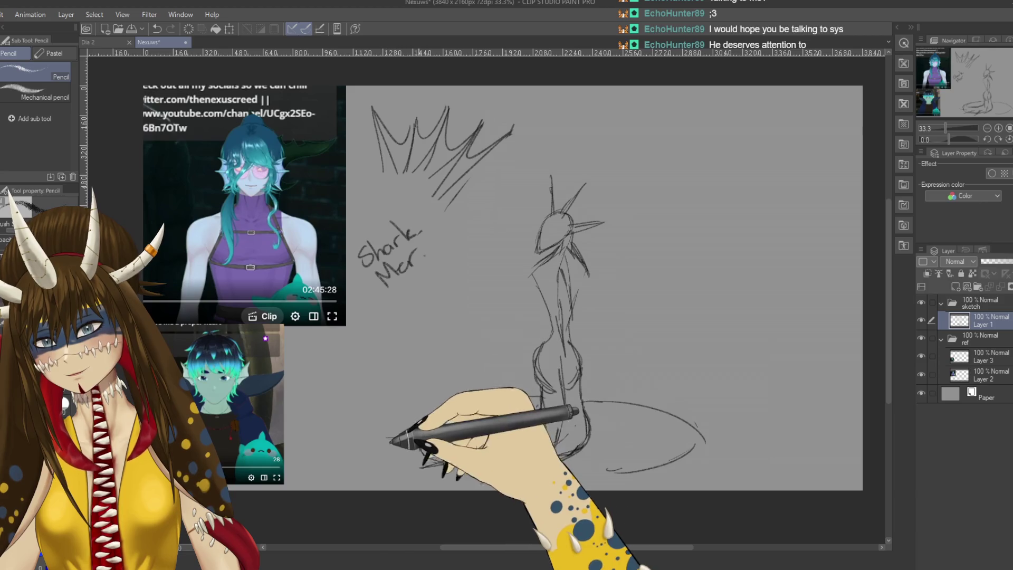
# Step: Thicken the figure's base with rough sweeping strokes and add more head spikes
pyautogui.moveTo(395, 408)
pyautogui.mouseDown()
pyautogui.moveTo(547, 399)
pyautogui.moveTo(586, 412)
pyautogui.mouseUp()
pyautogui.moveTo(427, 443); pyautogui.dragTo(554, 436)
pyautogui.moveTo(483, 475); pyautogui.dragTo(528, 481)
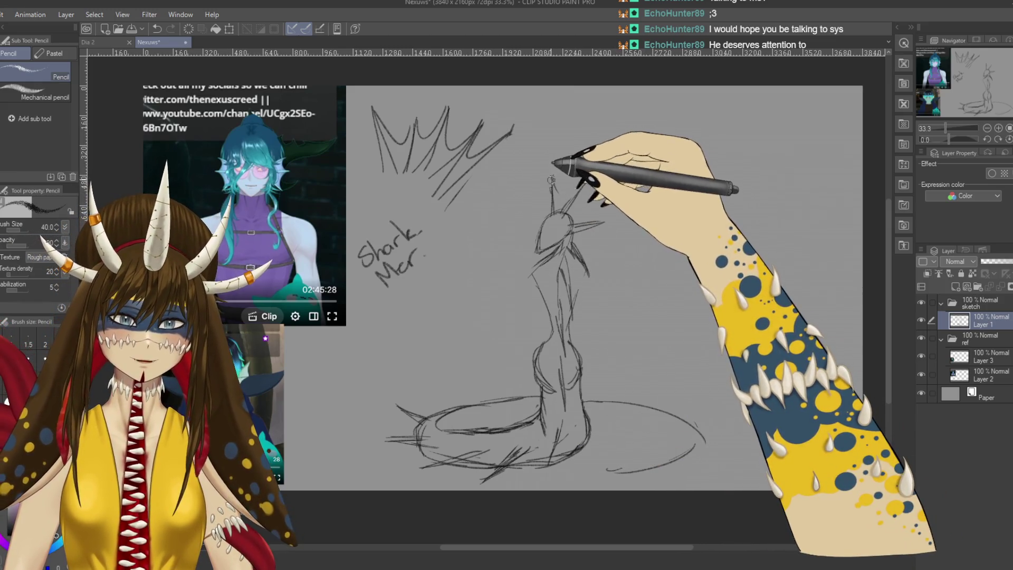
pyautogui.moveTo(553, 179); pyautogui.dragTo(586, 192)
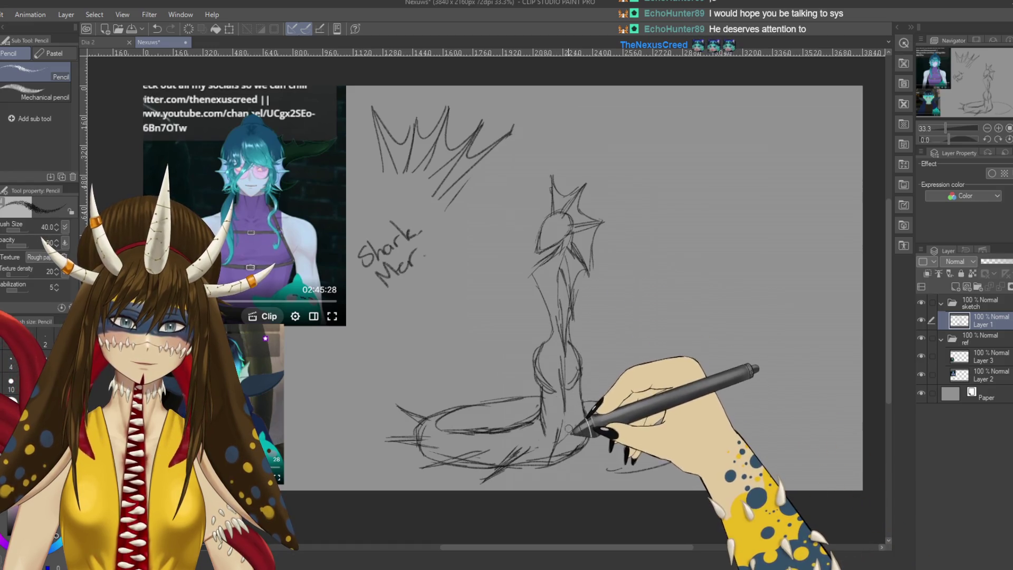
# Step: Draw and clean up a large curve around the figure's base, plus a fin stroke beside the head
pyautogui.moveTo(586, 402); pyautogui.dragTo(499, 484)
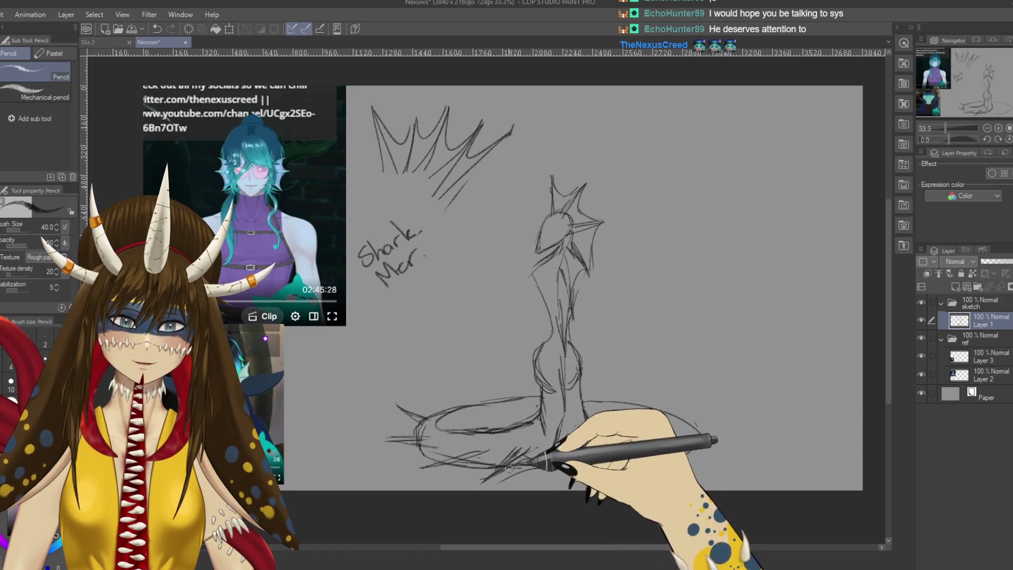
pyautogui.press('e')
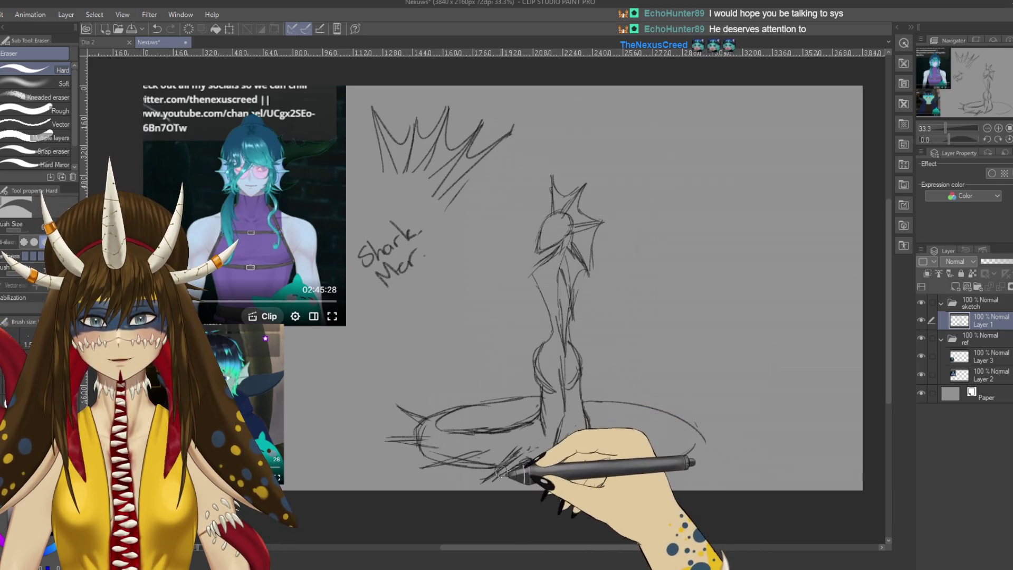
pyautogui.press('p')
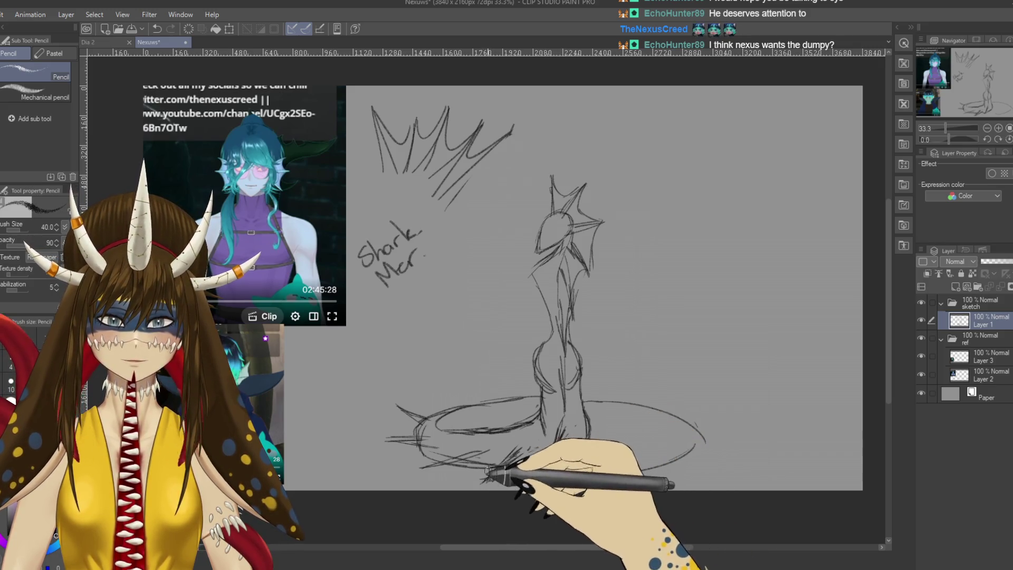
pyautogui.press('e')
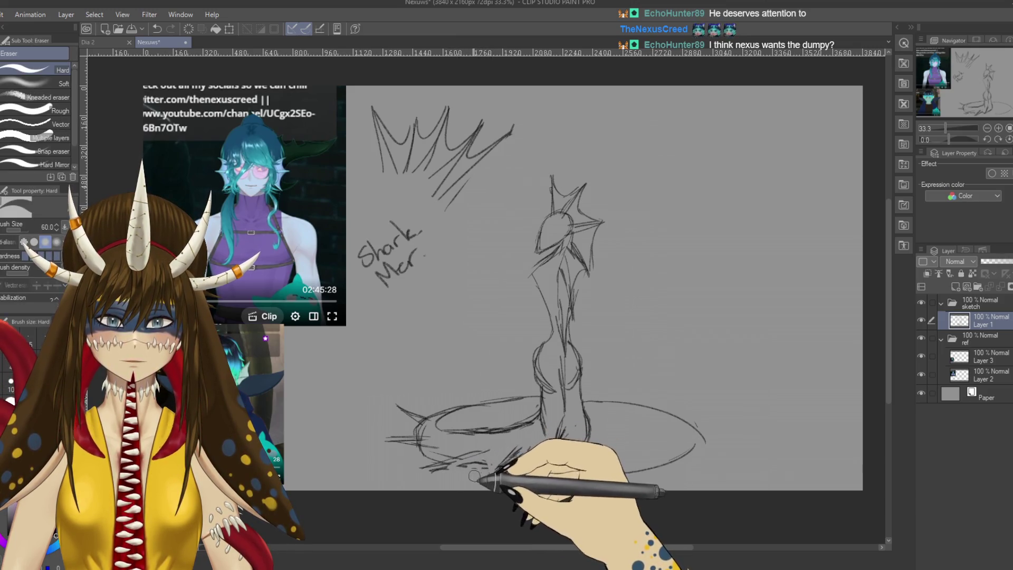
pyautogui.press('p')
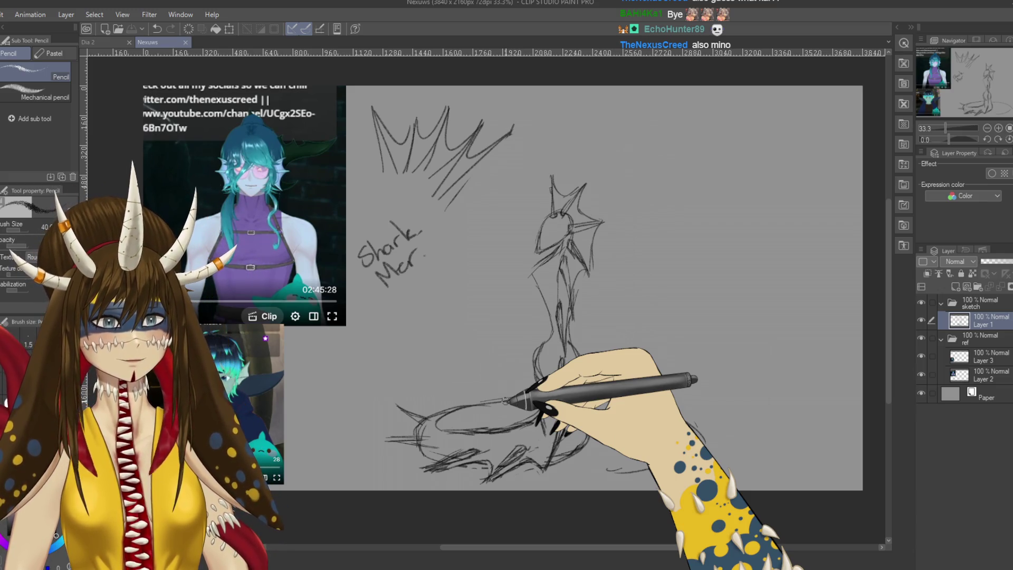
pyautogui.moveTo(586, 401); pyautogui.dragTo(606, 471)
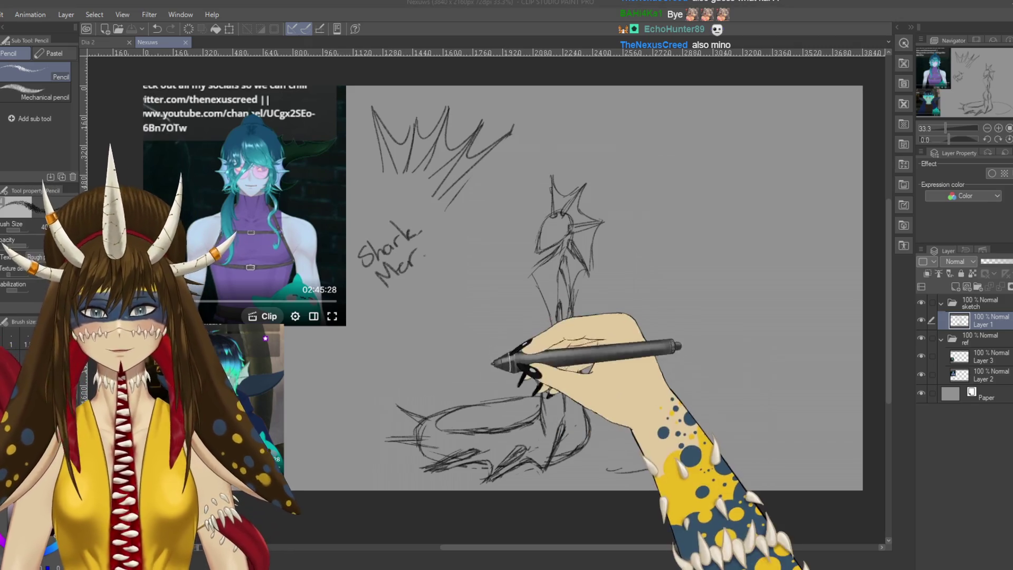
pyautogui.moveTo(581, 213); pyautogui.dragTo(603, 228)
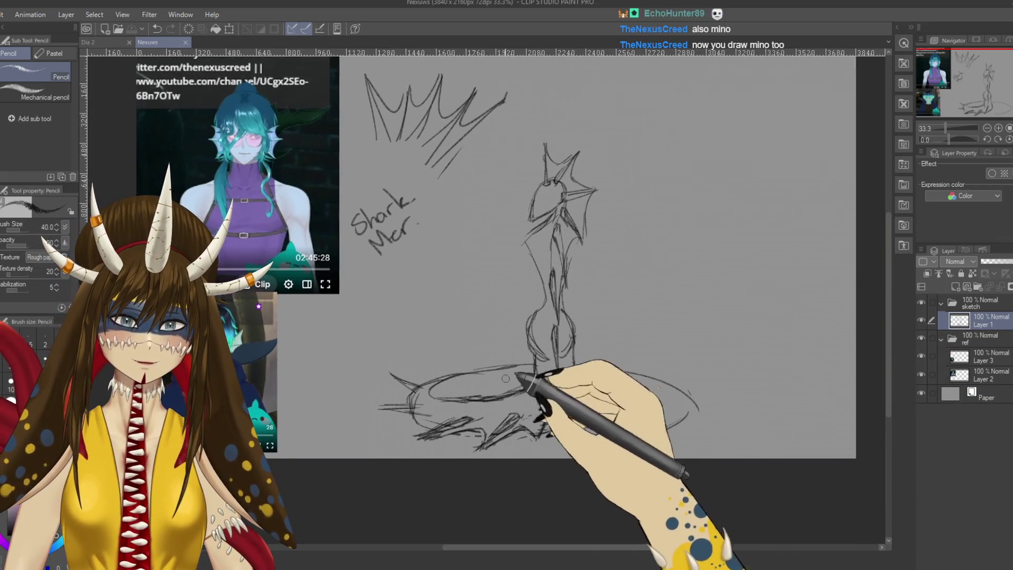
# Step: Extend the body lines into a tail loop that closes on the right
pyautogui.moveTo(555, 300); pyautogui.dragTo(582, 428)
pyautogui.moveTo(576, 369); pyautogui.dragTo(674, 380)
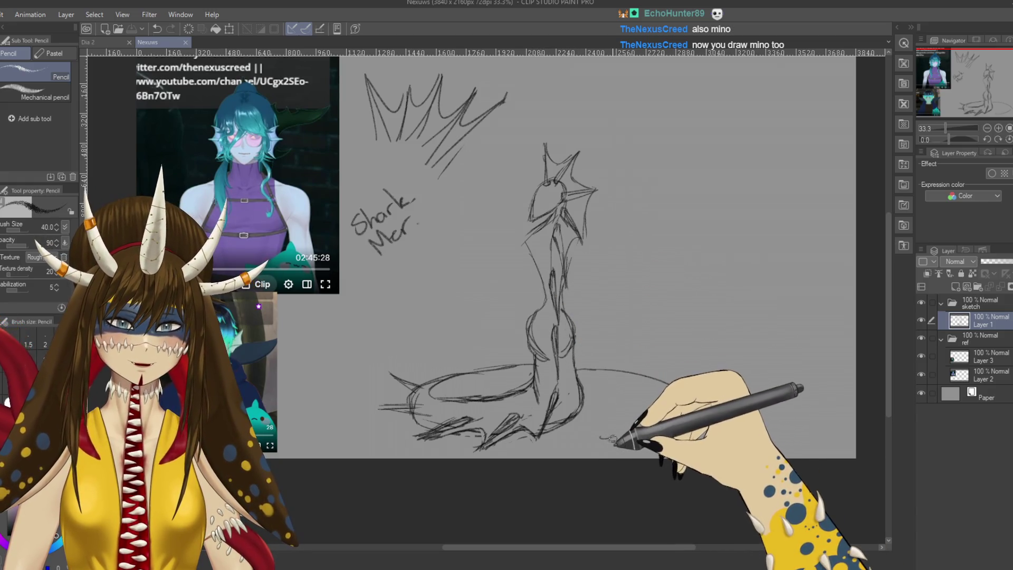
pyautogui.moveTo(621, 442); pyautogui.dragTo(699, 405)
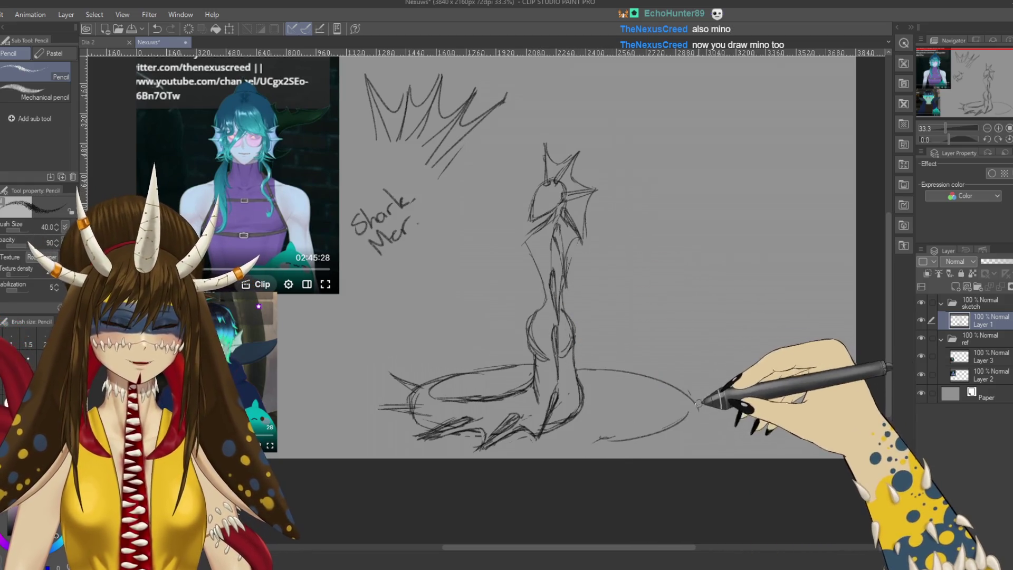
pyautogui.press('m')
# Step: Lasso the whole sketch, enlarge and shift it with a transform, then deselect
pyautogui.moveTo(712, 277)
pyautogui.mouseDown()
pyautogui.moveTo(340, 399)
pyautogui.moveTo(712, 273)
pyautogui.mouseUp()
pyautogui.hotkey('ctrl', 't')
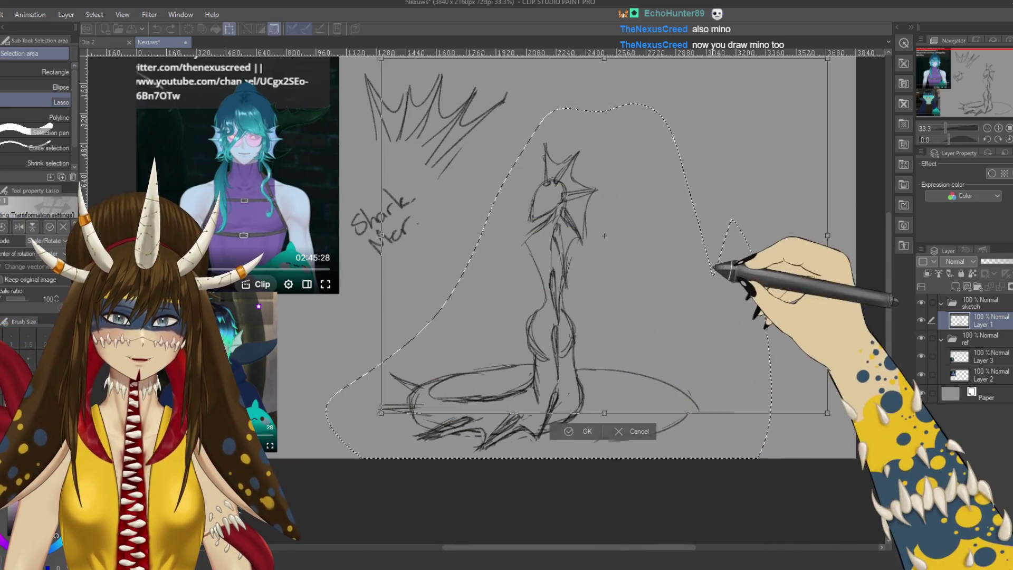
pyautogui.moveTo(604, 237); pyautogui.dragTo(600, 255)
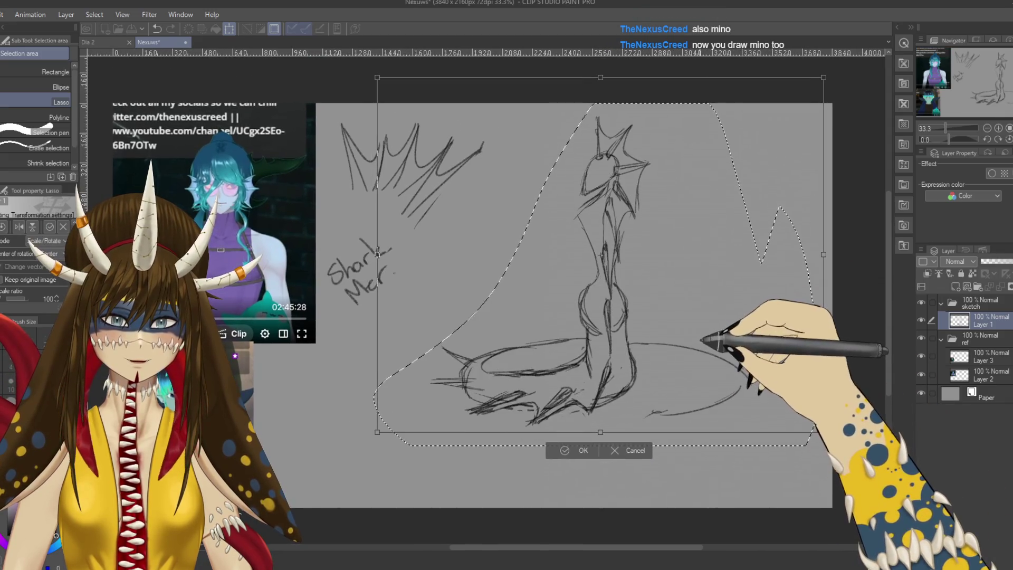
pyautogui.press('Return')
pyautogui.hotkey('ctrl', 'd')
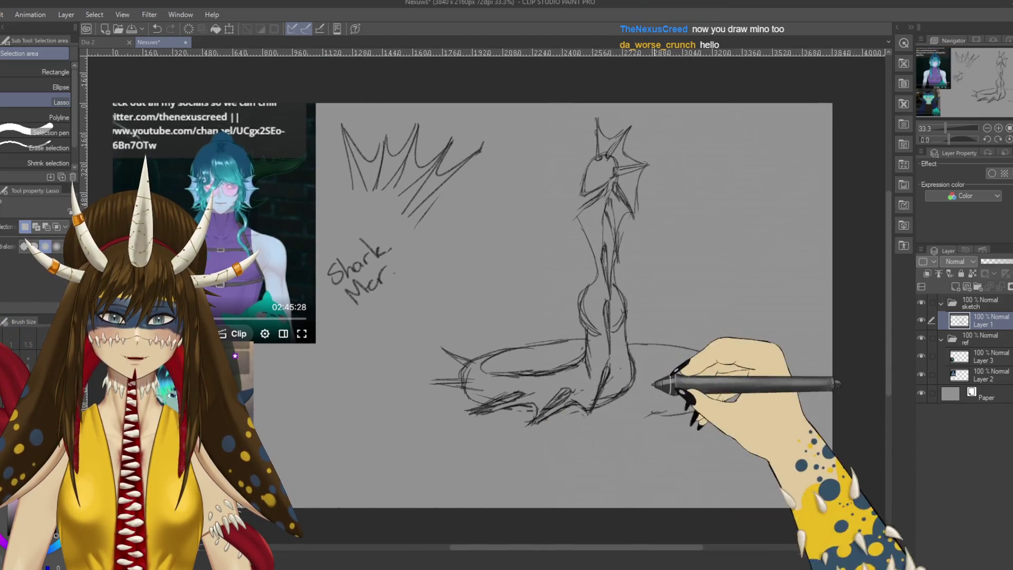
# Step: Draw the tail curling down to a long trailing tip, then return to the Dia 2 dragon painting
pyautogui.press('p')
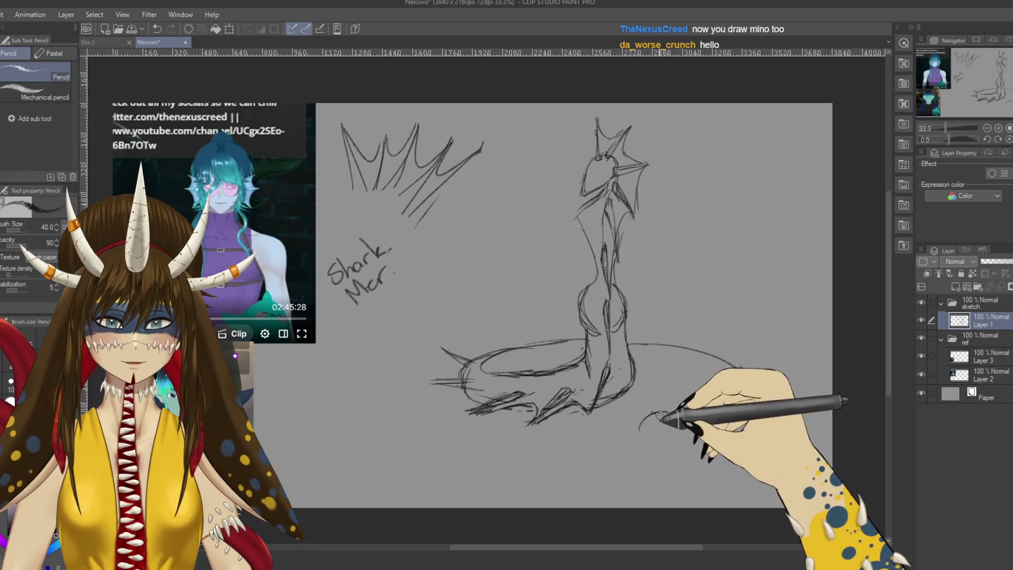
pyautogui.moveTo(654, 455)
pyautogui.mouseDown()
pyautogui.moveTo(634, 486)
pyautogui.moveTo(610, 492)
pyautogui.mouseUp()
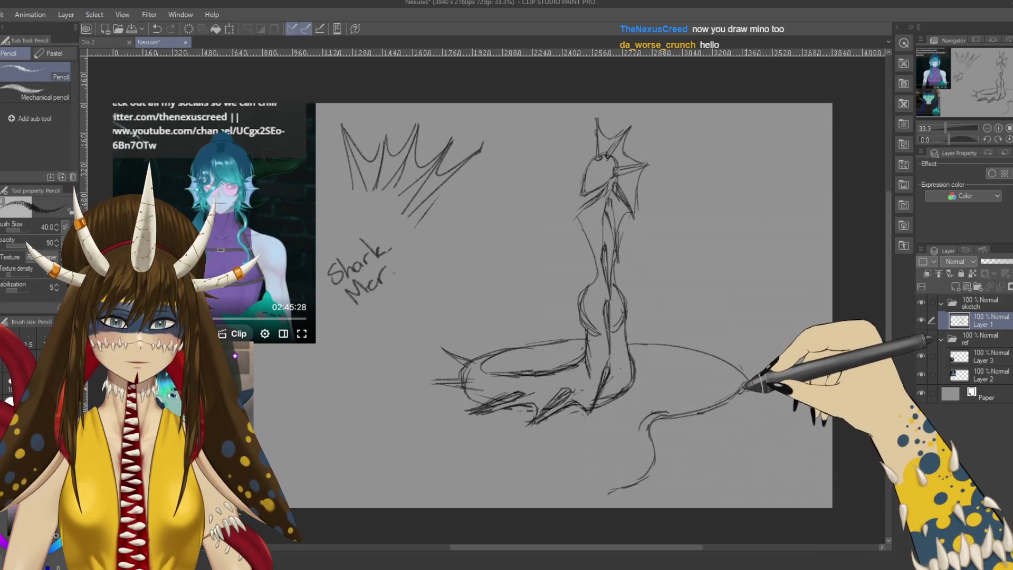
pyautogui.moveTo(724, 355); pyautogui.dragTo(669, 413)
pyautogui.moveTo(655, 459); pyautogui.dragTo(608, 495)
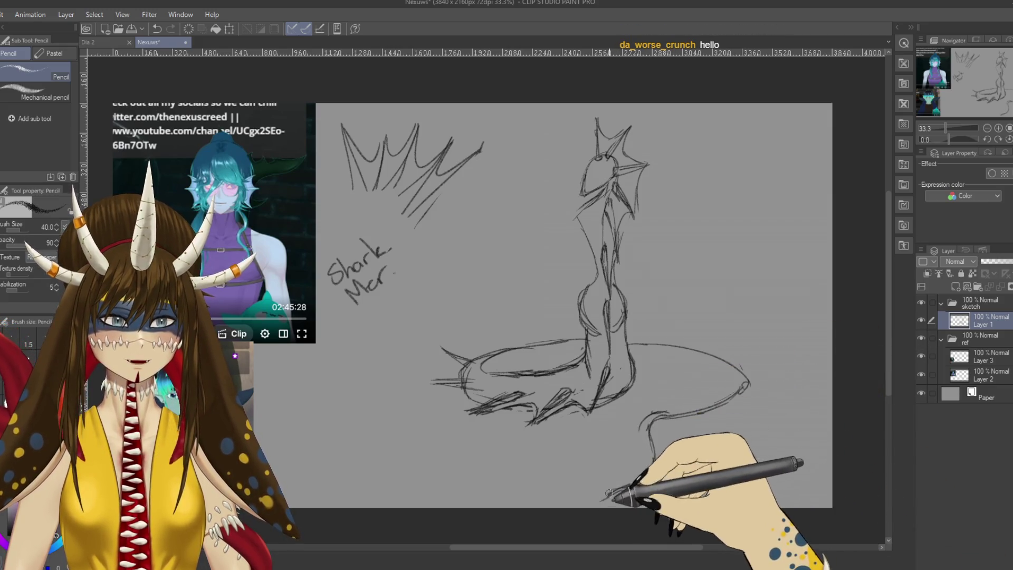
pyautogui.moveTo(639, 377); pyautogui.dragTo(703, 384)
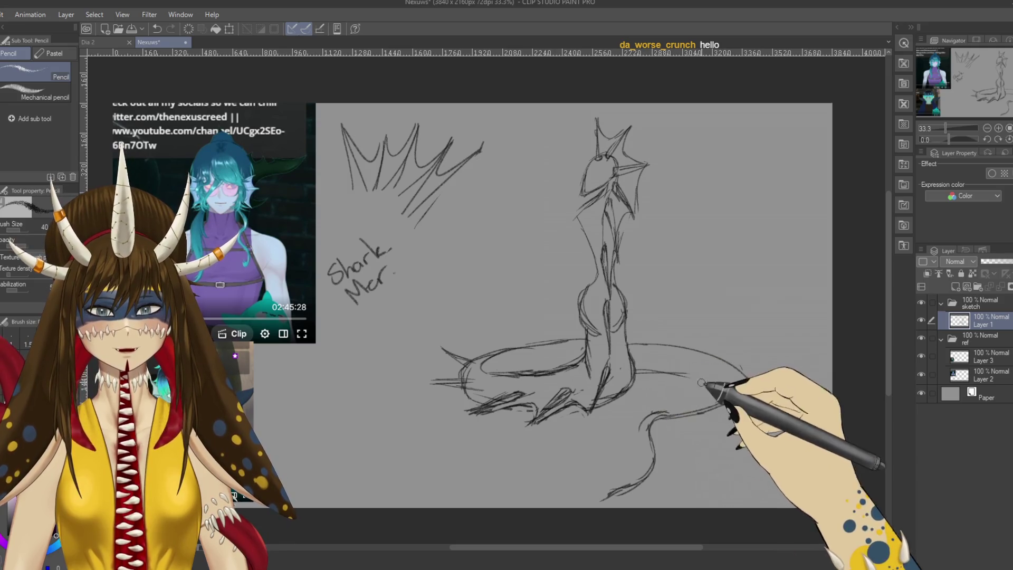
pyautogui.moveTo(693, 379)
pyautogui.mouseDown()
pyautogui.moveTo(680, 400)
pyautogui.moveTo(716, 392)
pyautogui.moveTo(645, 389)
pyautogui.mouseUp()
pyautogui.click(88, 41)
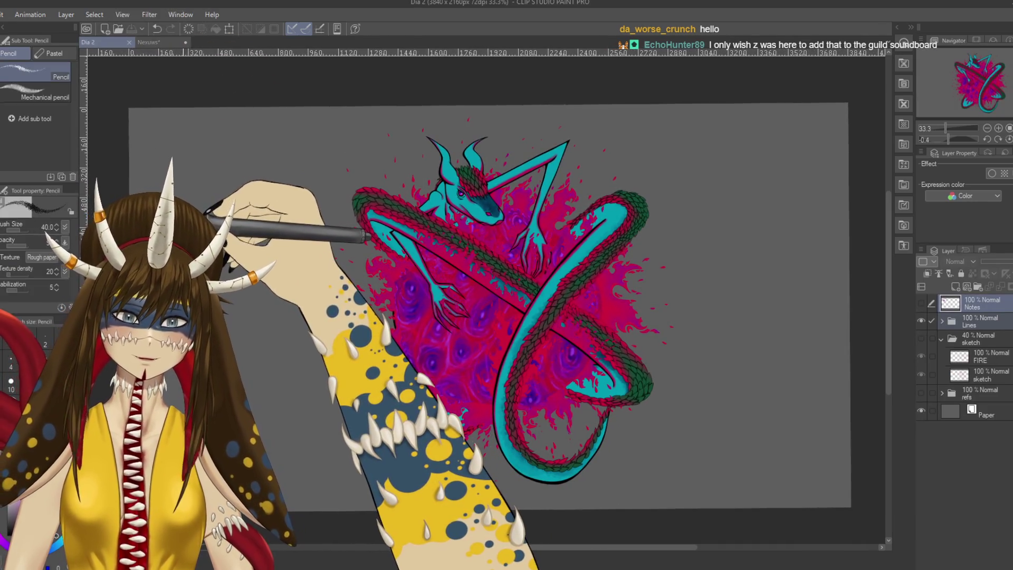
pyautogui.moveTo(601, 333); pyautogui.dragTo(585, 317)
pyautogui.press('p')
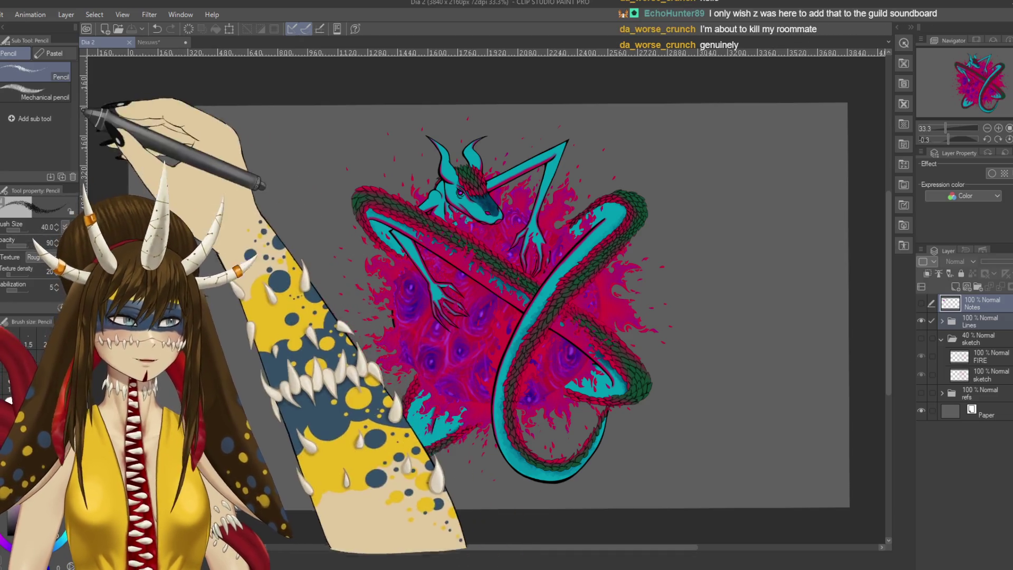
pyautogui.click(148, 42)
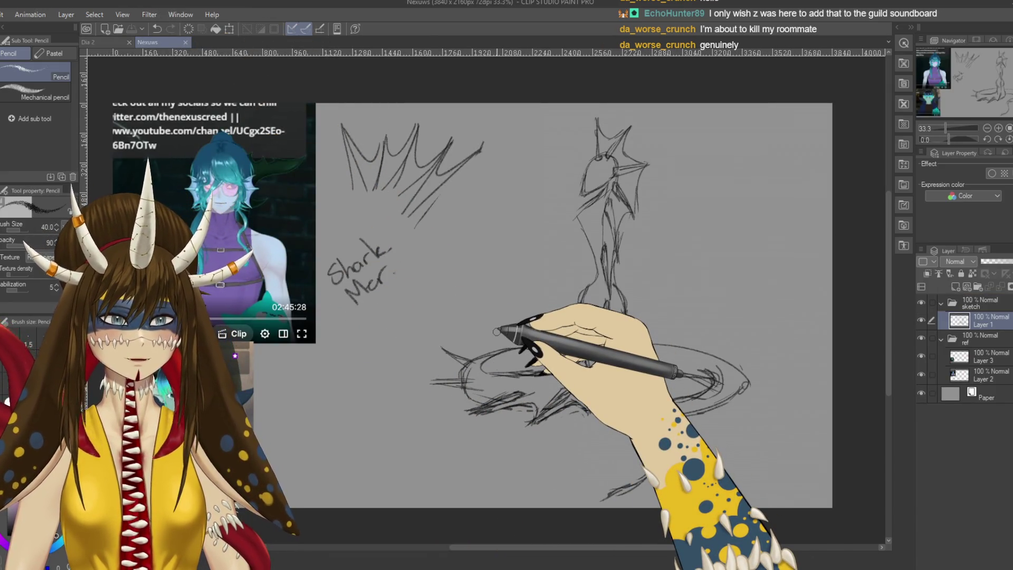
# Step: Sketch the lower body and forked tail fluke, tidying with the eraser and a brief canvas tilt
pyautogui.moveTo(640, 416); pyautogui.dragTo(633, 491)
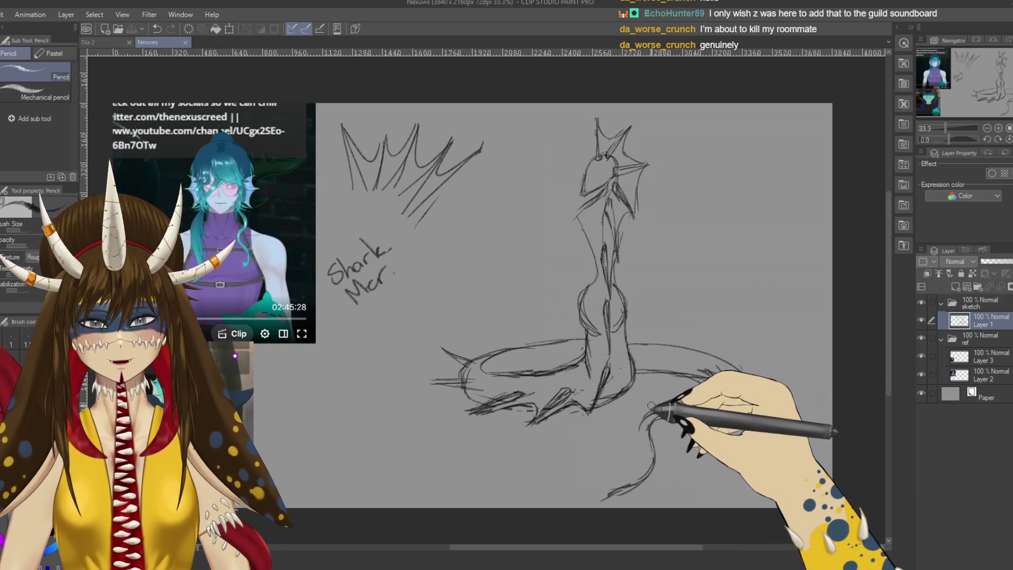
pyautogui.moveTo(640, 416); pyautogui.dragTo(578, 458)
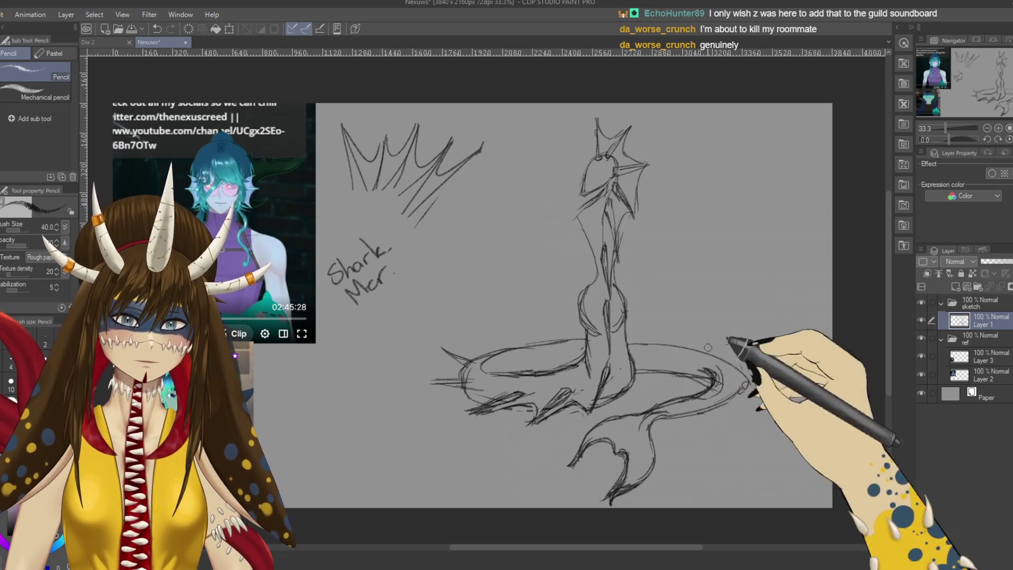
pyautogui.press('e')
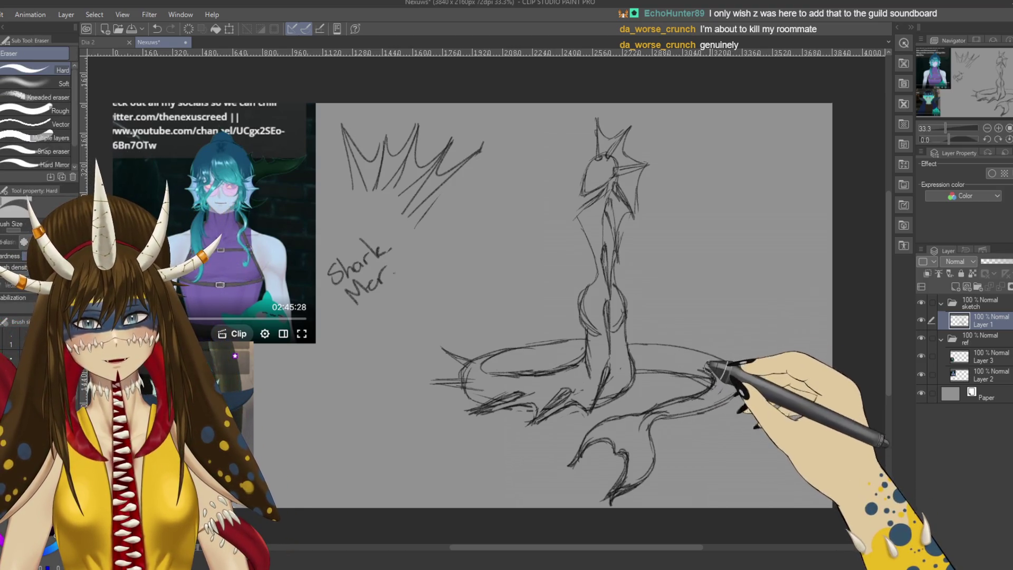
pyautogui.press('p')
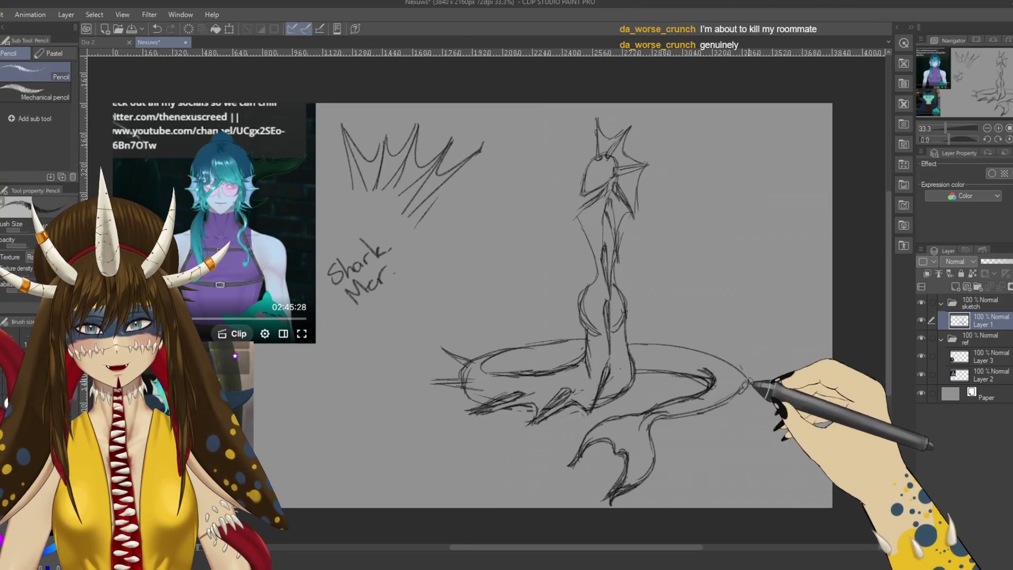
pyautogui.press('r')
pyautogui.moveTo(623, 327)
pyautogui.mouseDown()
pyautogui.moveTo(484, 255)
pyautogui.moveTo(463, 282)
pyautogui.mouseUp()
pyautogui.press('p')
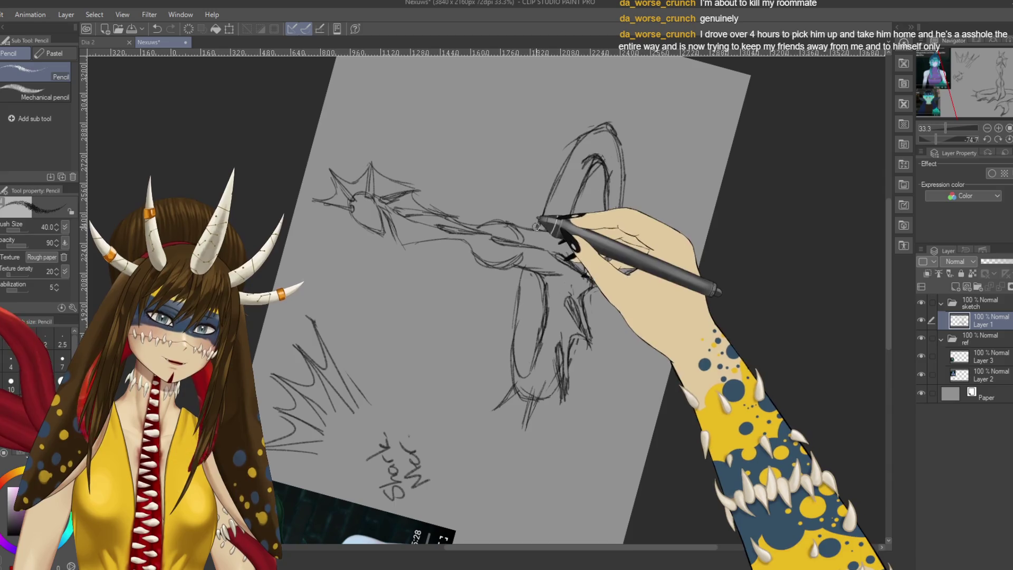
# Step: Tilt the canvas, add a swirl stroke near the tail base and tidy it with the eraser
pyautogui.press('r')
pyautogui.moveTo(593, 125)
pyautogui.mouseDown()
pyautogui.moveTo(664, 140)
pyautogui.moveTo(565, 351)
pyautogui.mouseUp()
pyautogui.press('p')
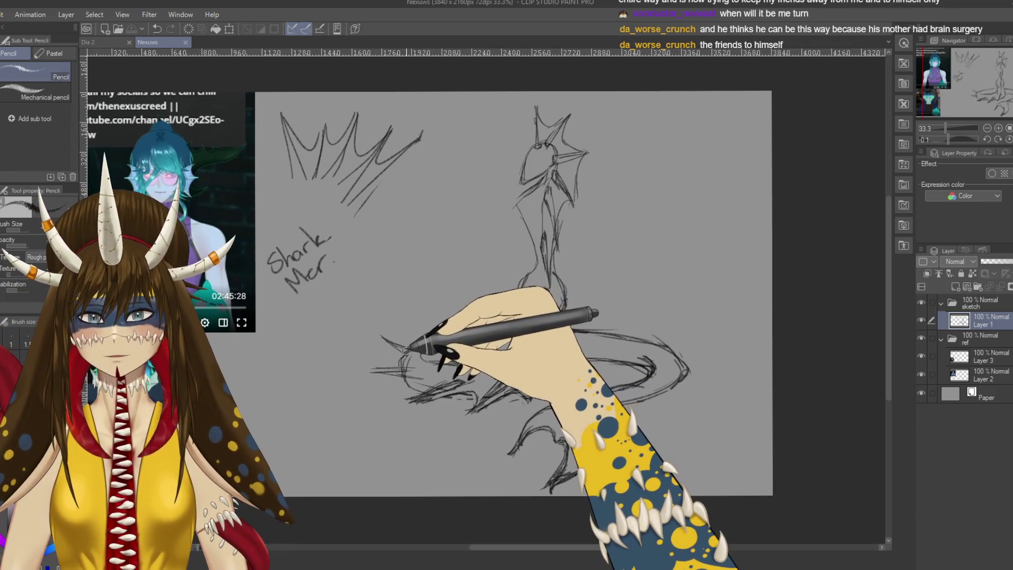
pyautogui.moveTo(412, 336); pyautogui.dragTo(405, 369)
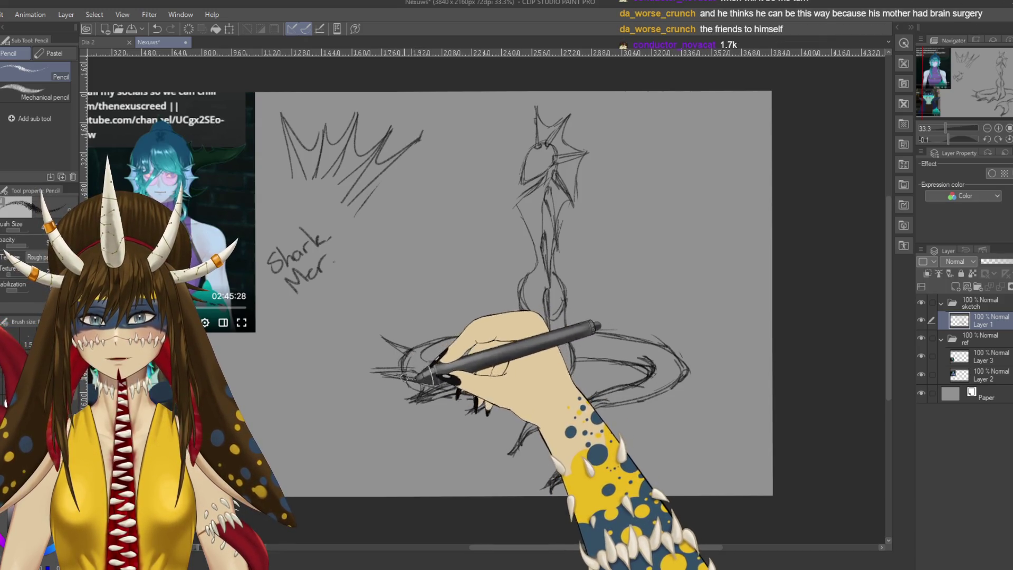
pyautogui.press('e')
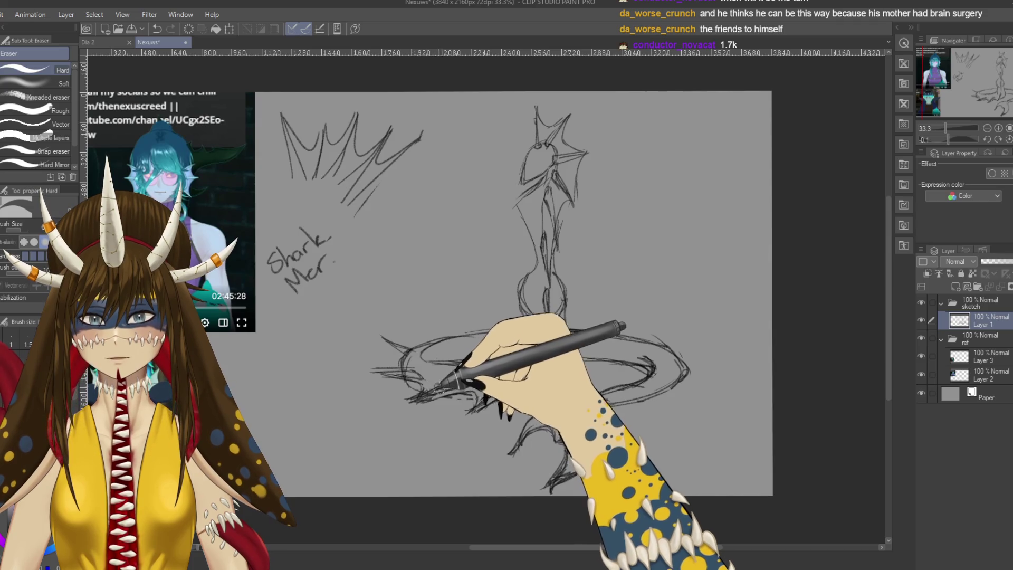
pyautogui.press('p')
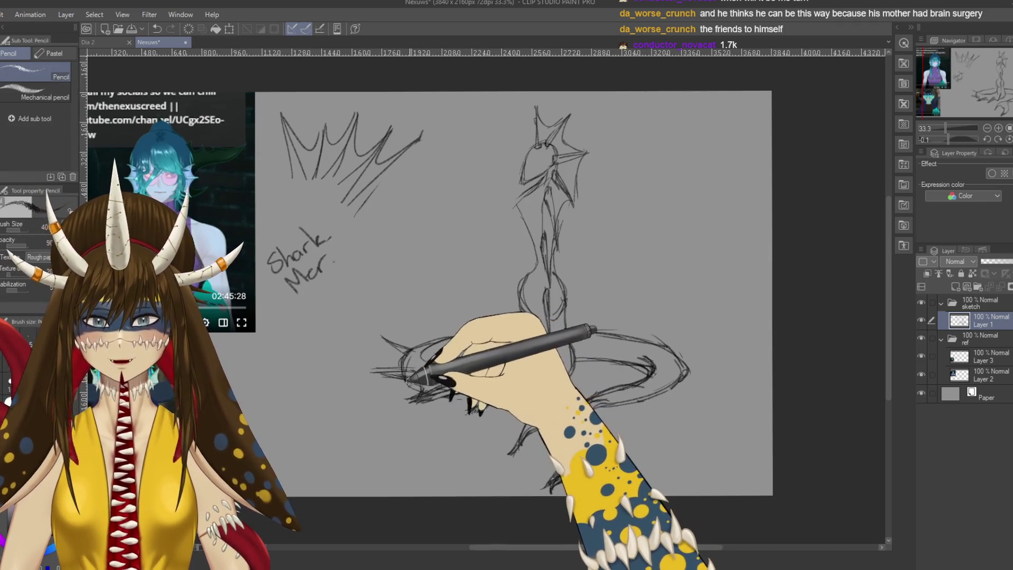
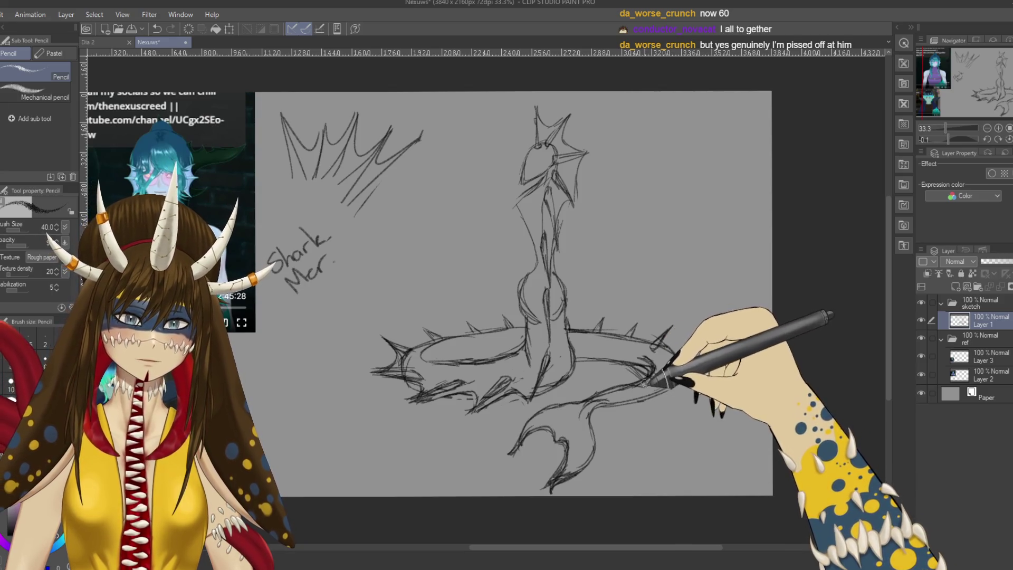
# Step: Touch up the pencil lines at the ring's right end, alternating Pencil and Eraser
pyautogui.press('e')
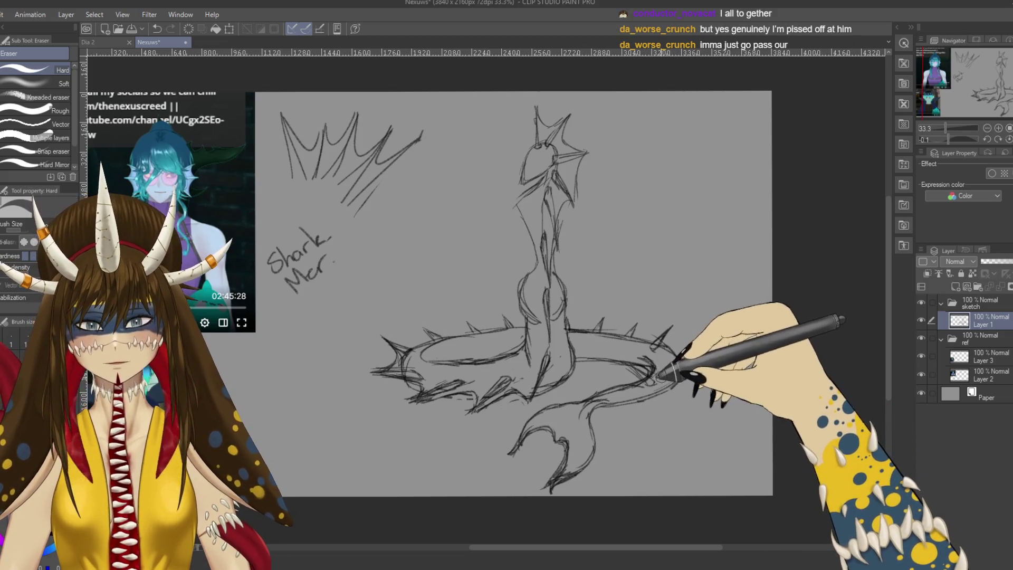
pyautogui.press('p')
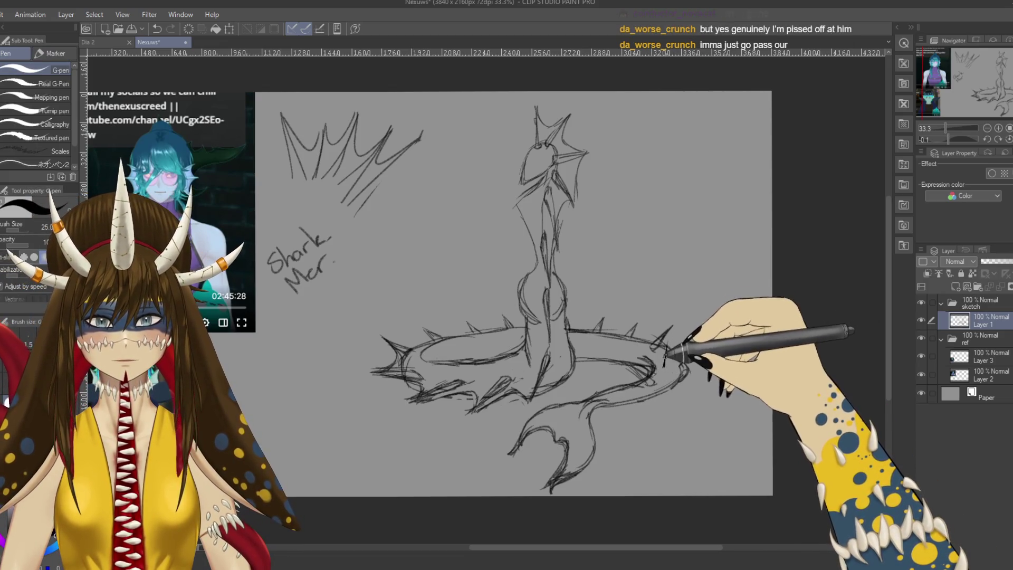
pyautogui.press('p')
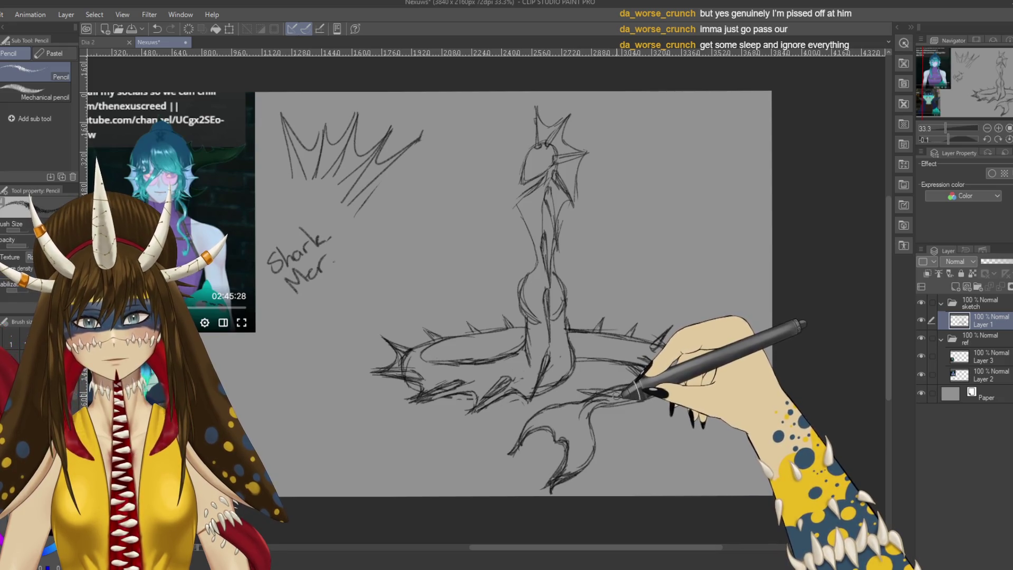
pyautogui.press('e')
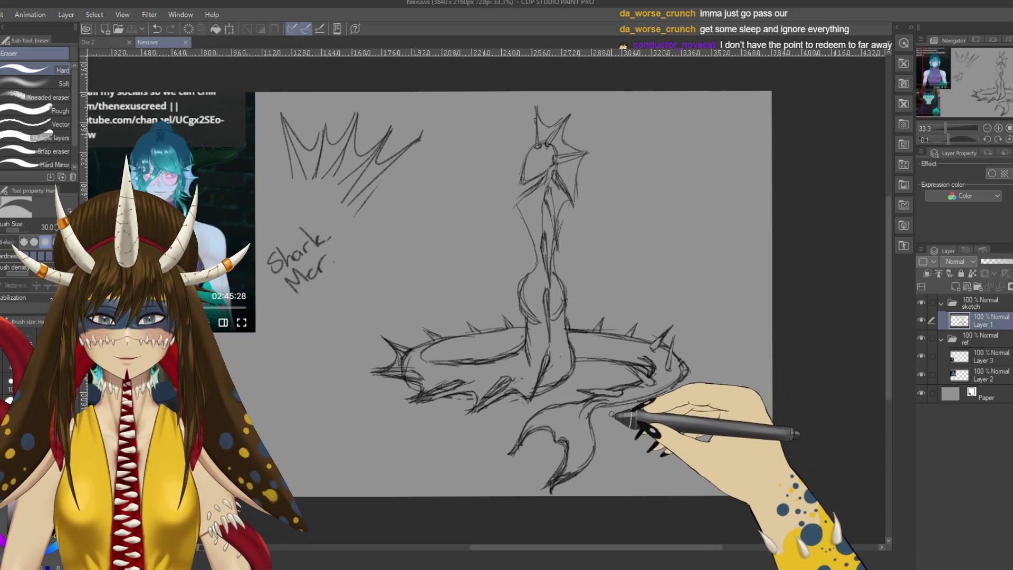
pyautogui.press('p')
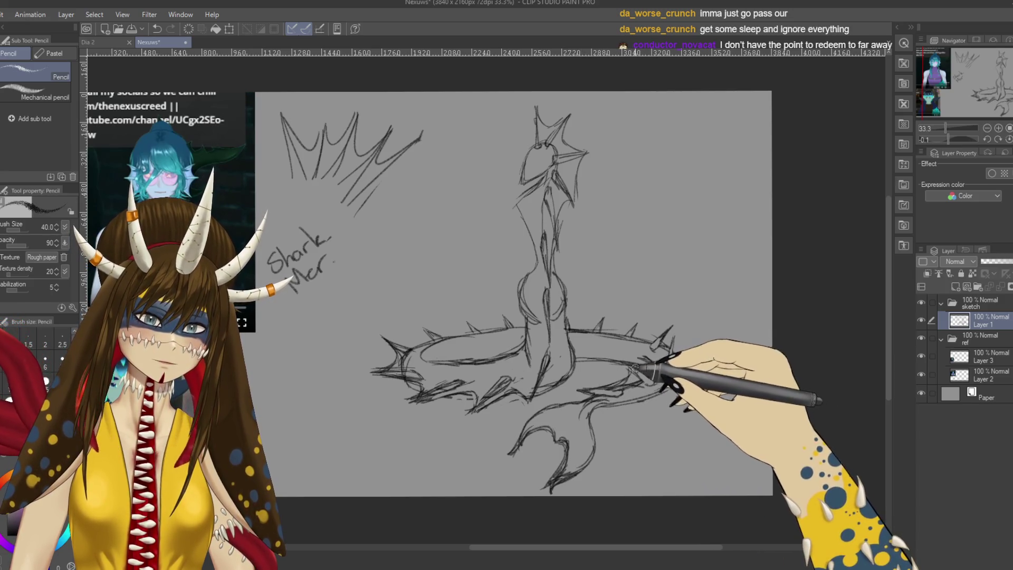
pyautogui.press('e')
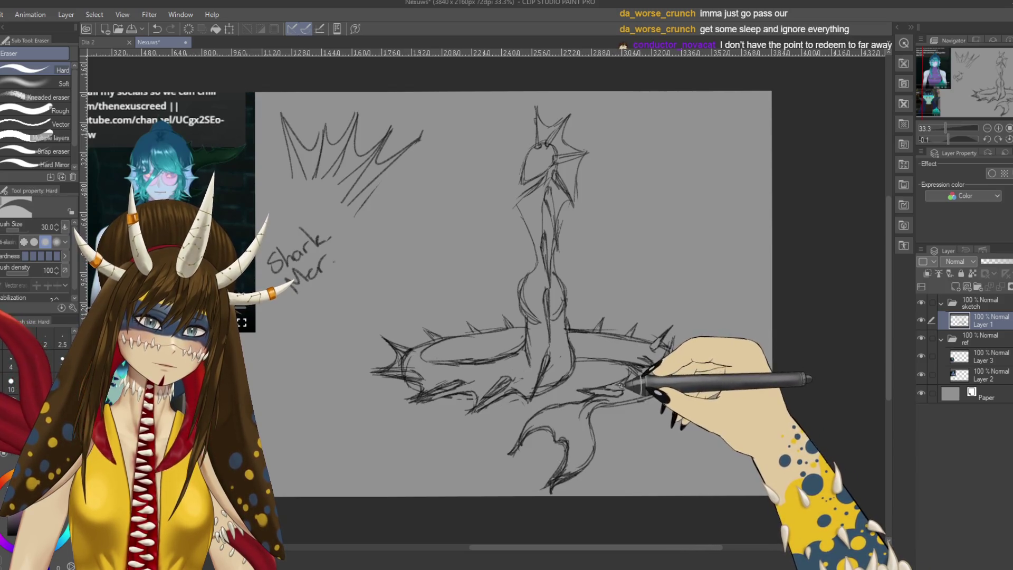
pyautogui.press('p')
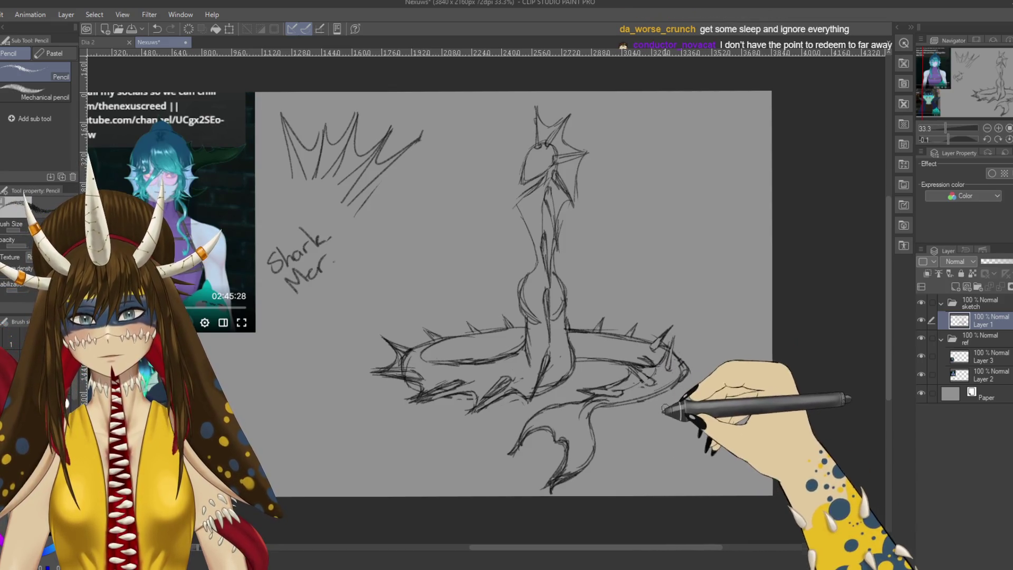
pyautogui.hscroll(-1, 523, 427)
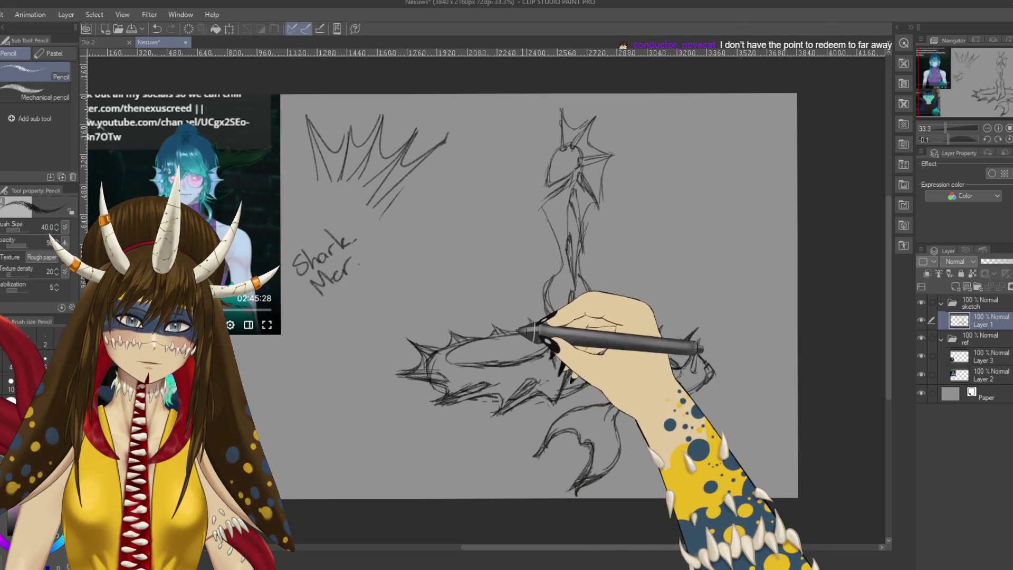
# Step: Undo a stray stroke left of the torso, then rework the tail fin with Pencil and Eraser
pyautogui.moveTo(484, 259)
pyautogui.mouseDown()
pyautogui.moveTo(542, 274)
pyautogui.moveTo(539, 286)
pyautogui.mouseUp()
pyautogui.hotkey('ctrl', 'z')
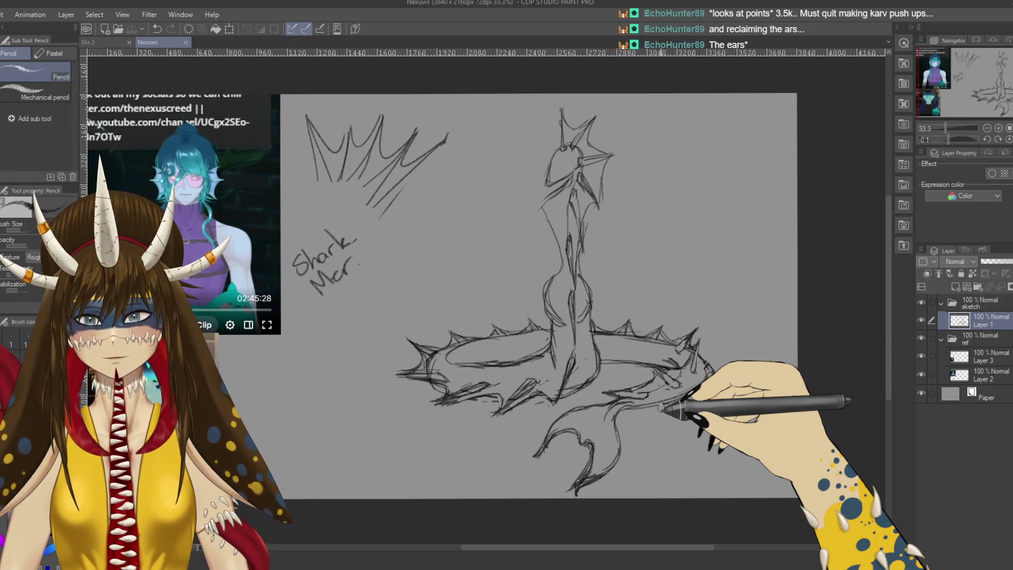
pyautogui.moveTo(554, 357); pyautogui.dragTo(657, 329)
pyautogui.moveTo(419, 373); pyautogui.dragTo(364, 381)
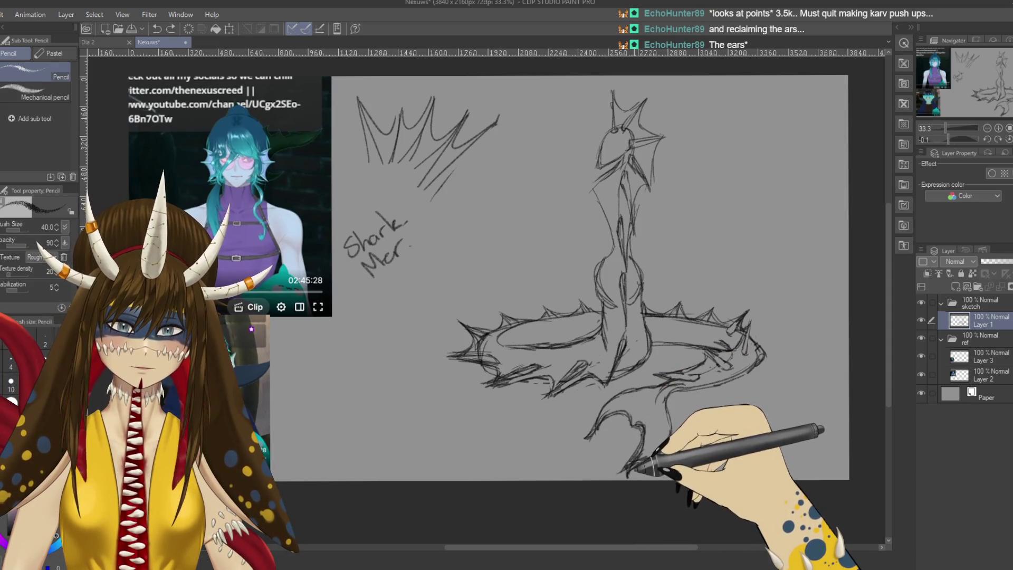
pyautogui.moveTo(590, 277); pyautogui.dragTo(584, 257)
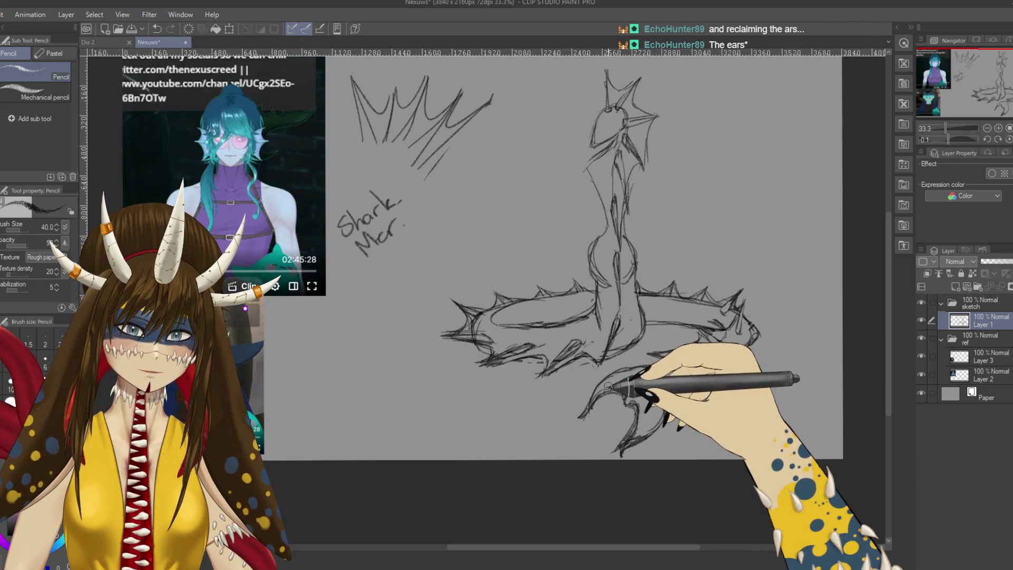
pyautogui.press('e')
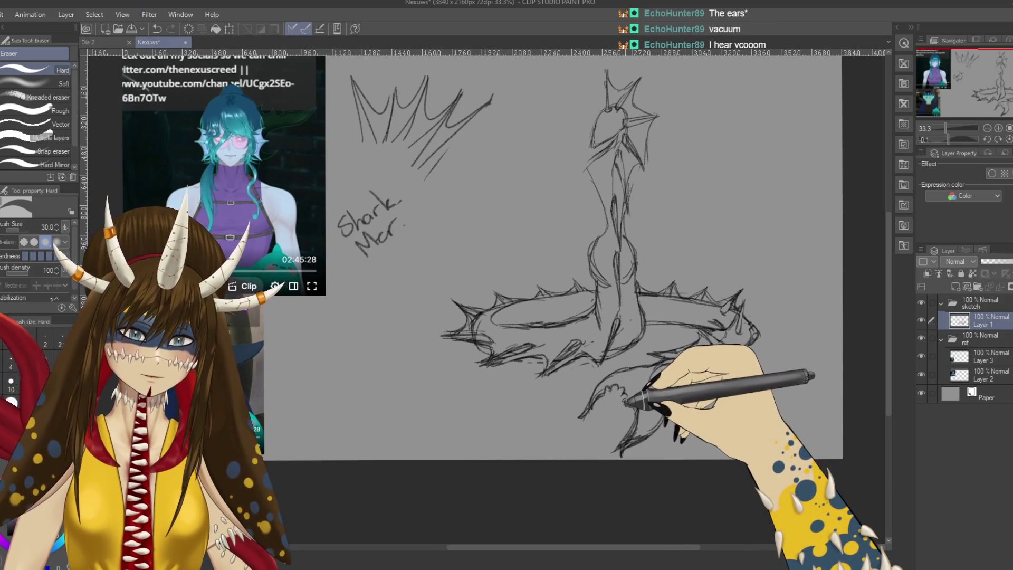
pyautogui.press('p')
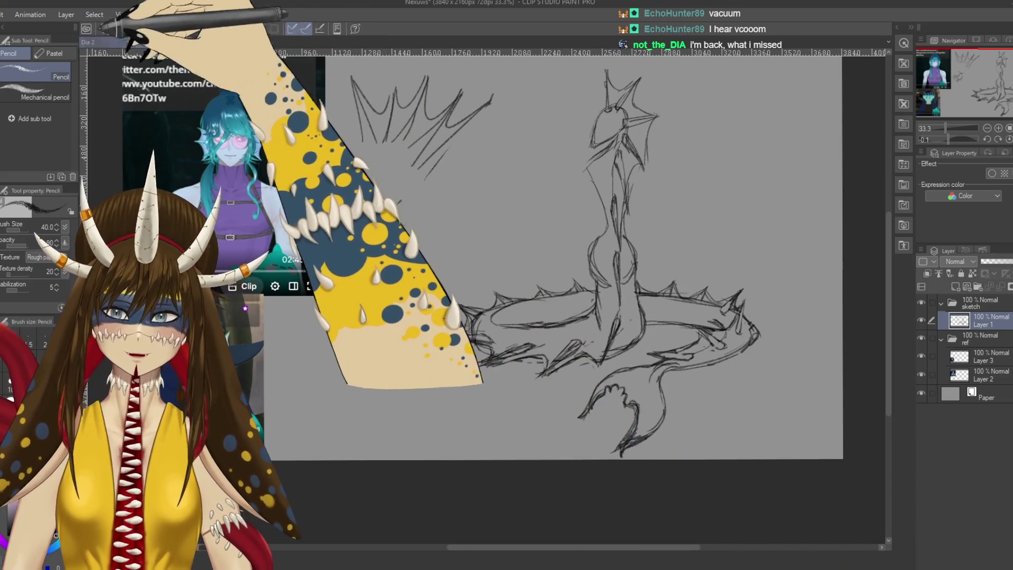
pyautogui.click(87, 42)
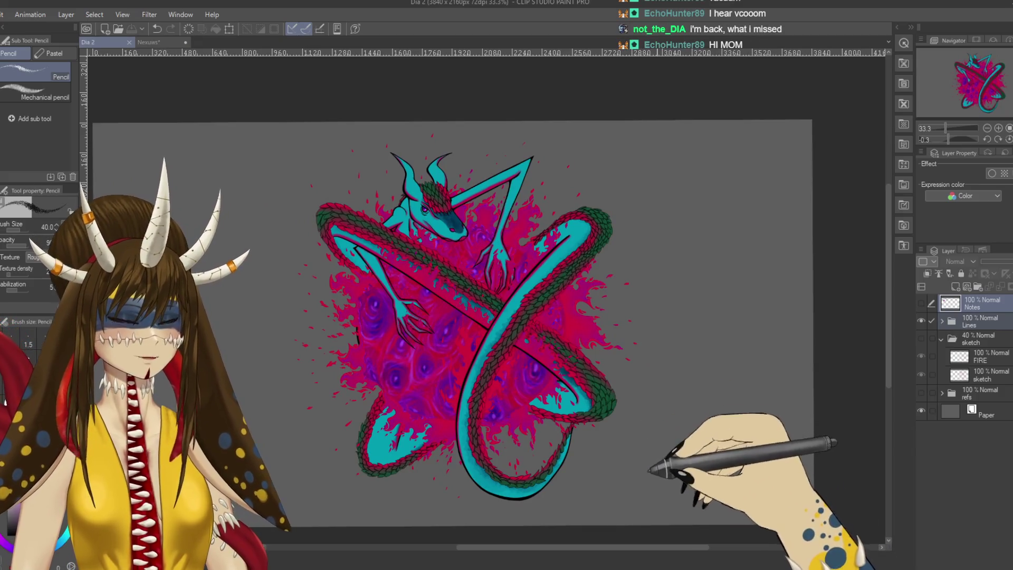
pyautogui.moveTo(657, 380); pyautogui.dragTo(627, 392)
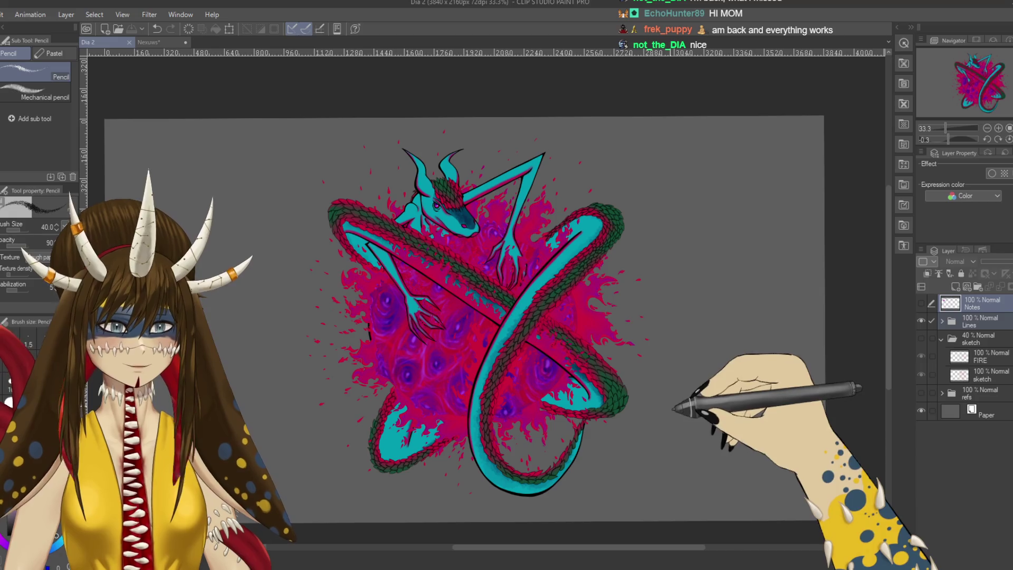
pyautogui.click(148, 41)
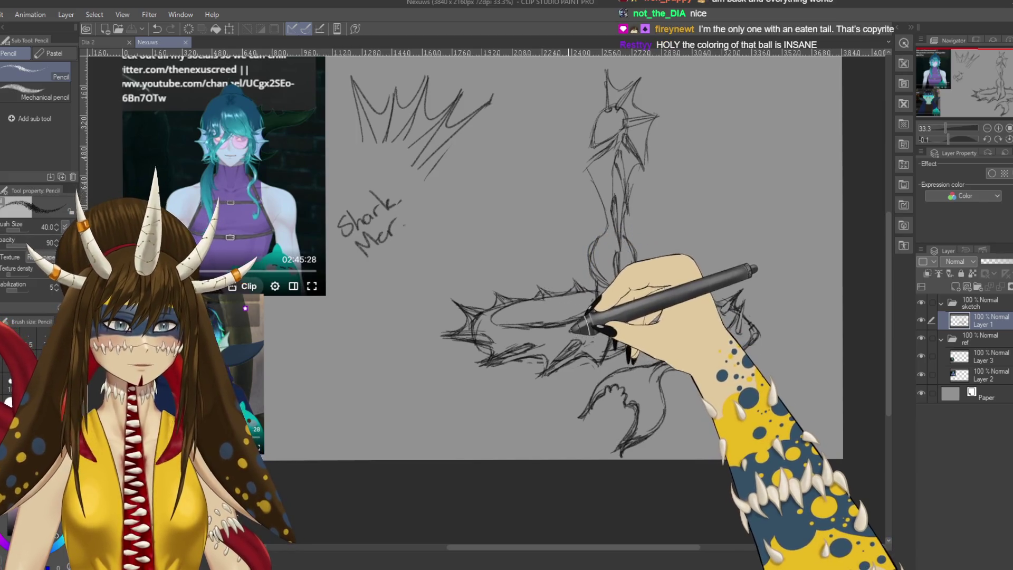
pyautogui.hscroll(2, 554, 324)
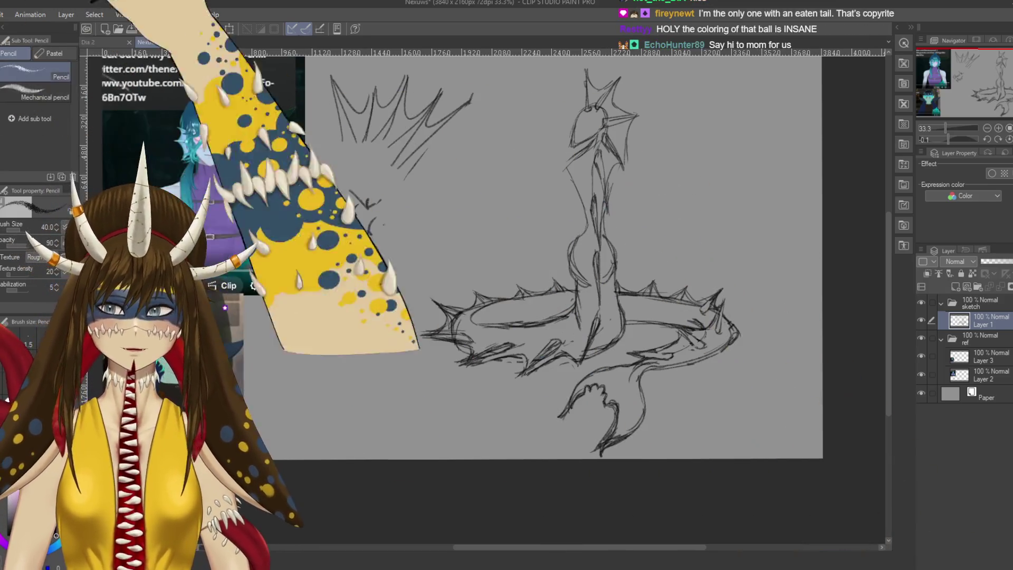
pyautogui.hotkey('ctrl', 'Tab')
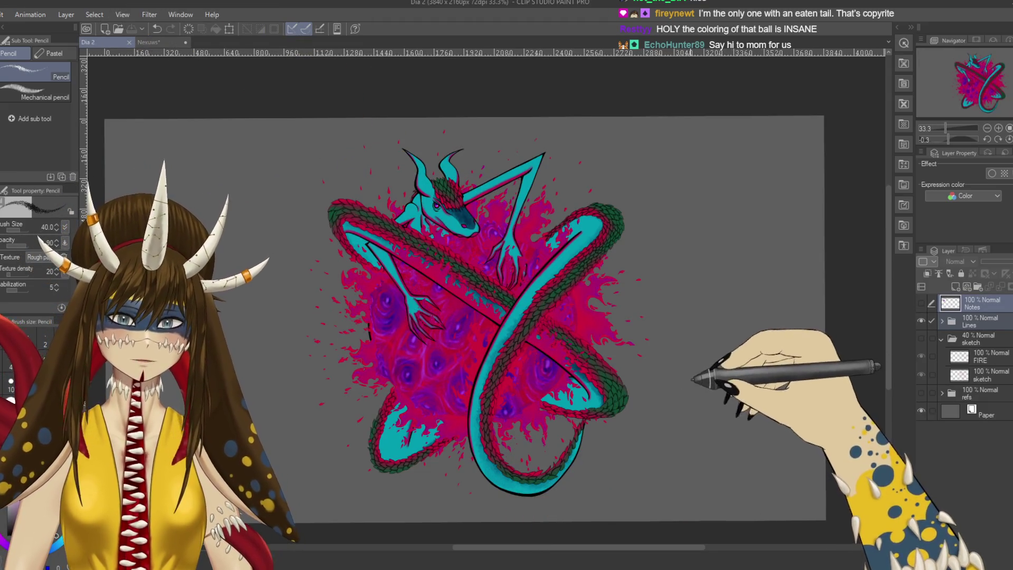
pyautogui.moveTo(682, 408); pyautogui.dragTo(707, 398)
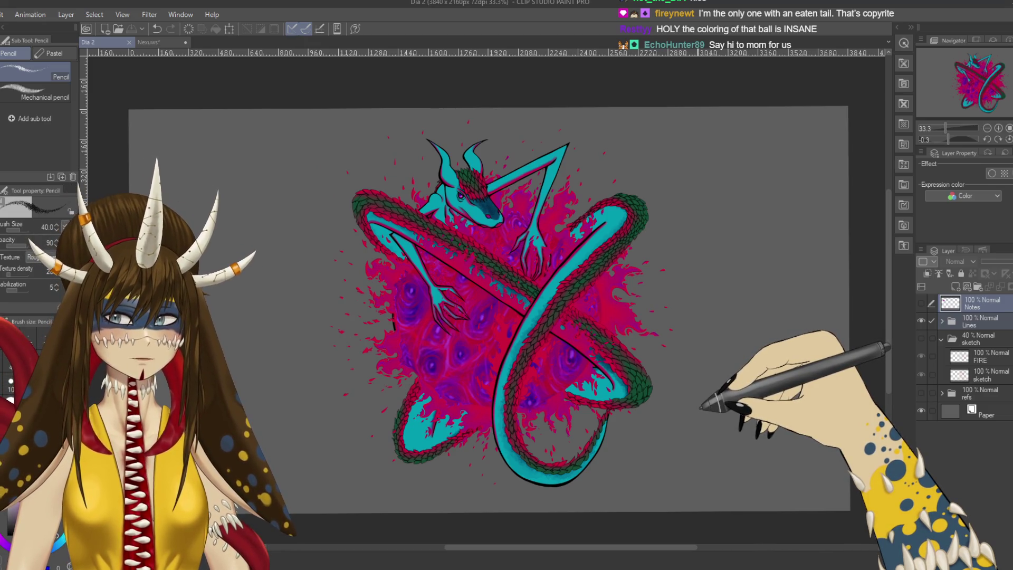
pyautogui.moveTo(345, 348); pyautogui.dragTo(334, 316)
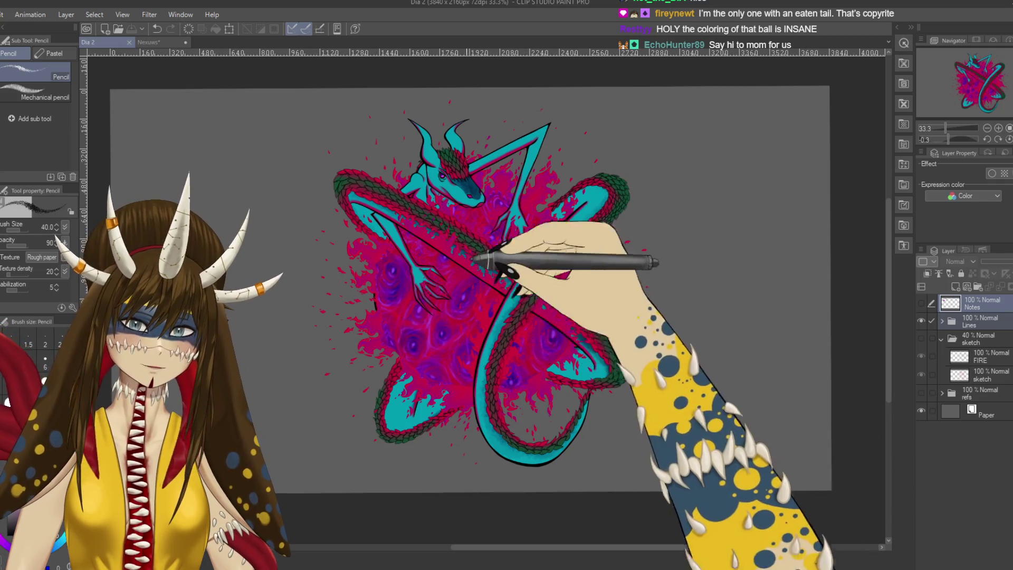
pyautogui.click(149, 41)
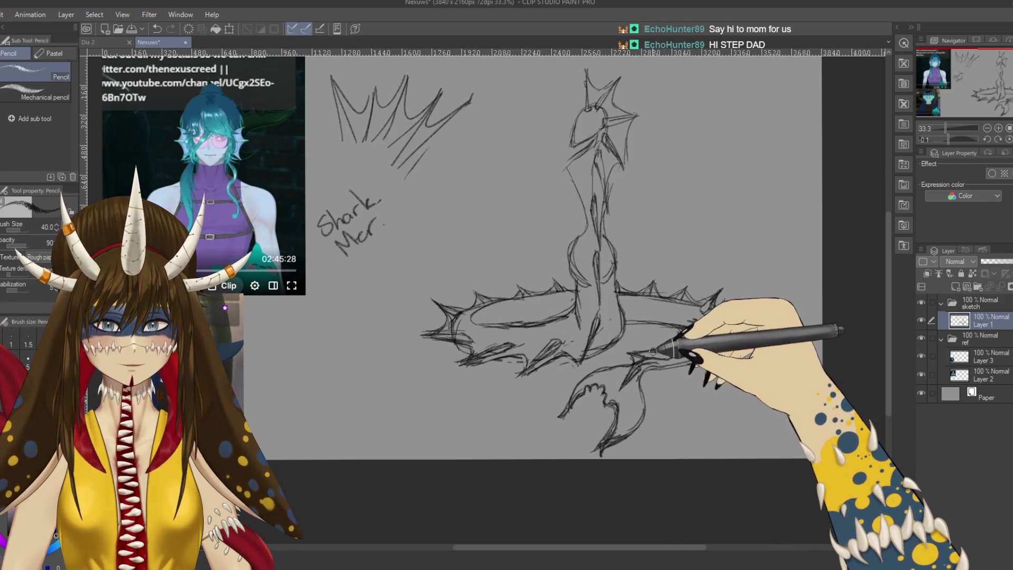
# Step: Sketch a curved pencil line off the ring's right end
pyautogui.moveTo(729, 348); pyautogui.dragTo(652, 305)
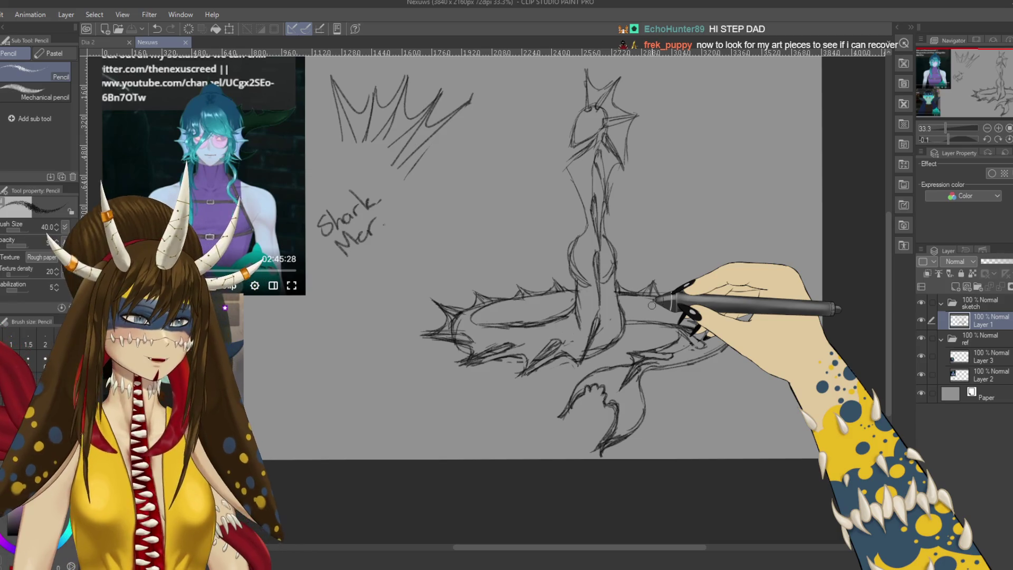
pyautogui.scroll(1, 651, 305)
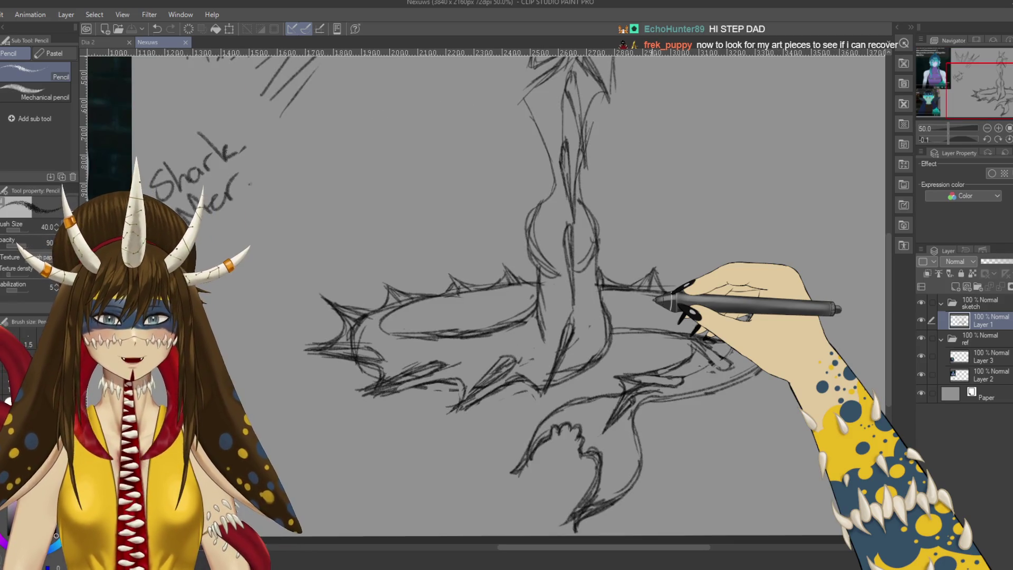
pyautogui.scroll(2, 654, 299)
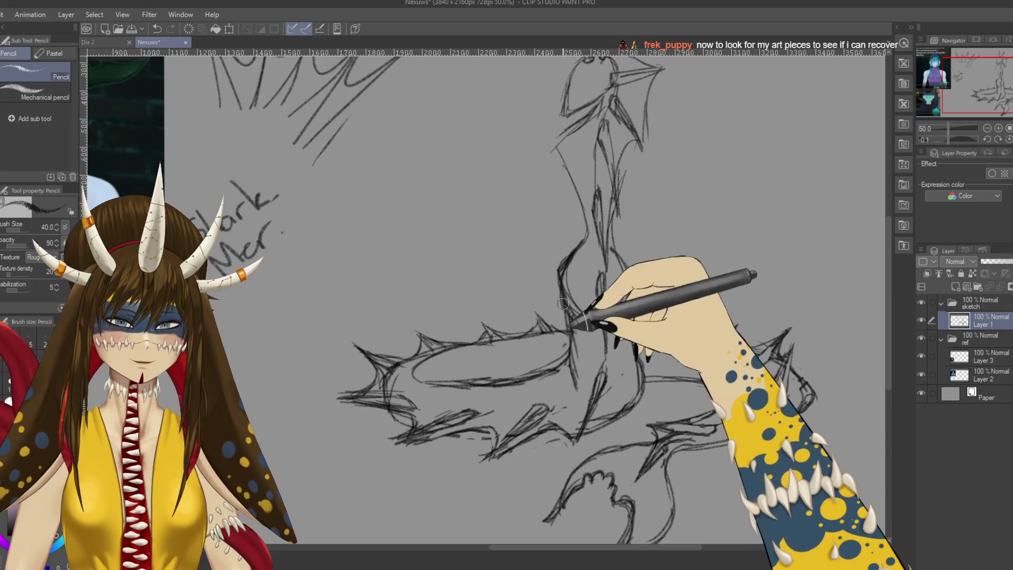
# Step: Redraw a vertical torso contour where the body meets the ring, cleaning with the Eraser
pyautogui.moveTo(631, 333); pyautogui.dragTo(633, 269)
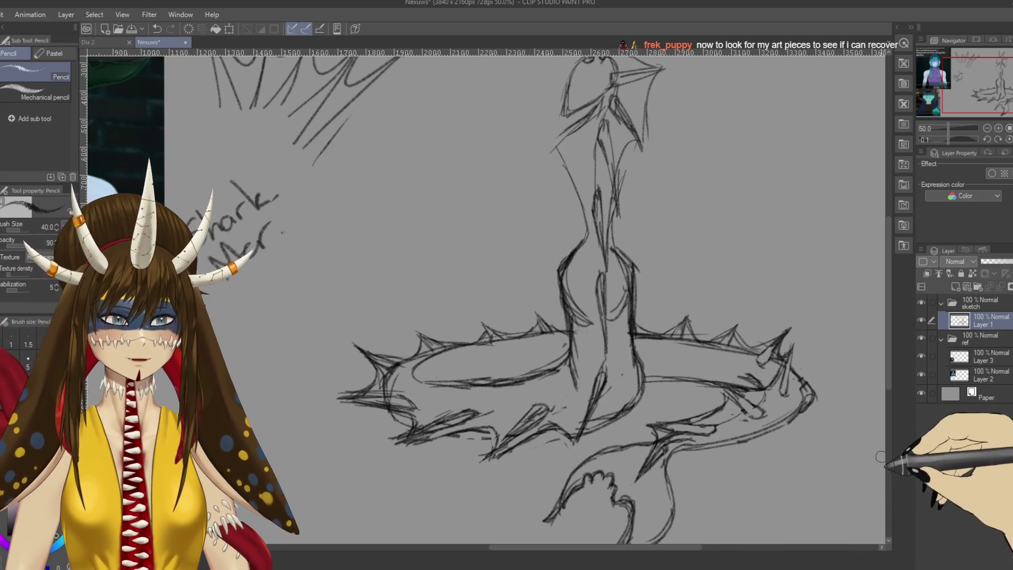
pyautogui.press('e')
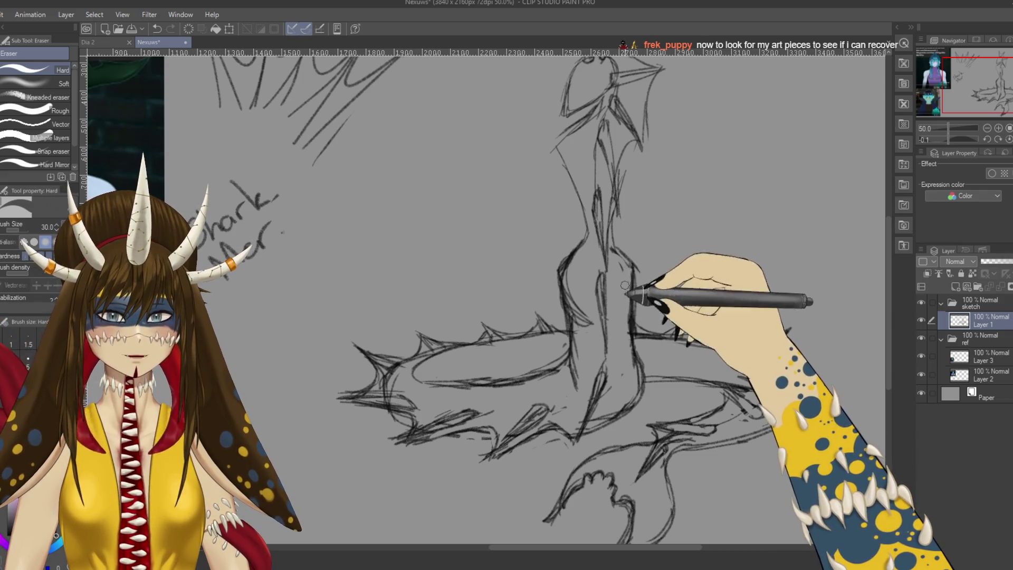
pyautogui.moveTo(611, 305); pyautogui.dragTo(634, 316)
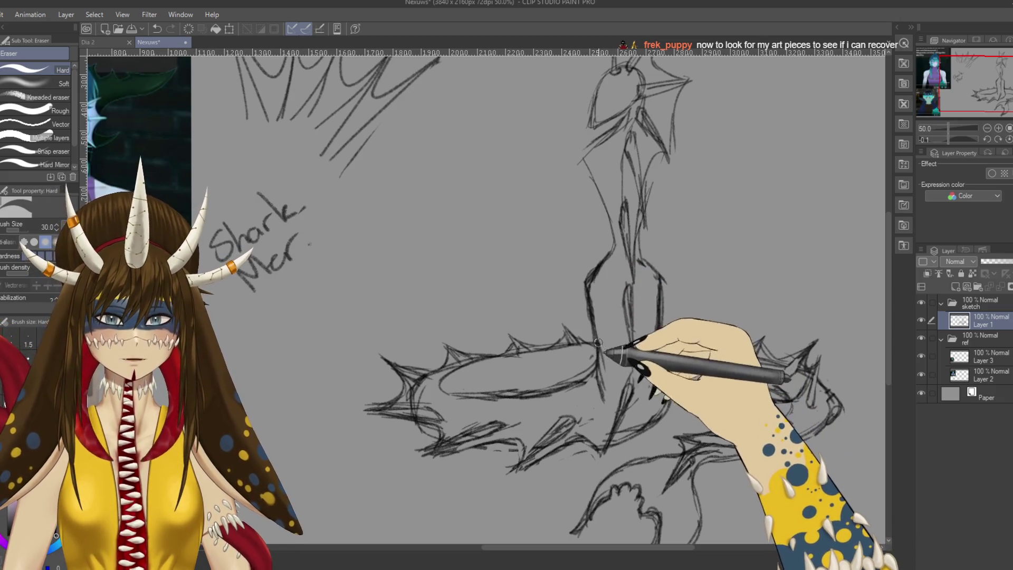
pyautogui.press('p')
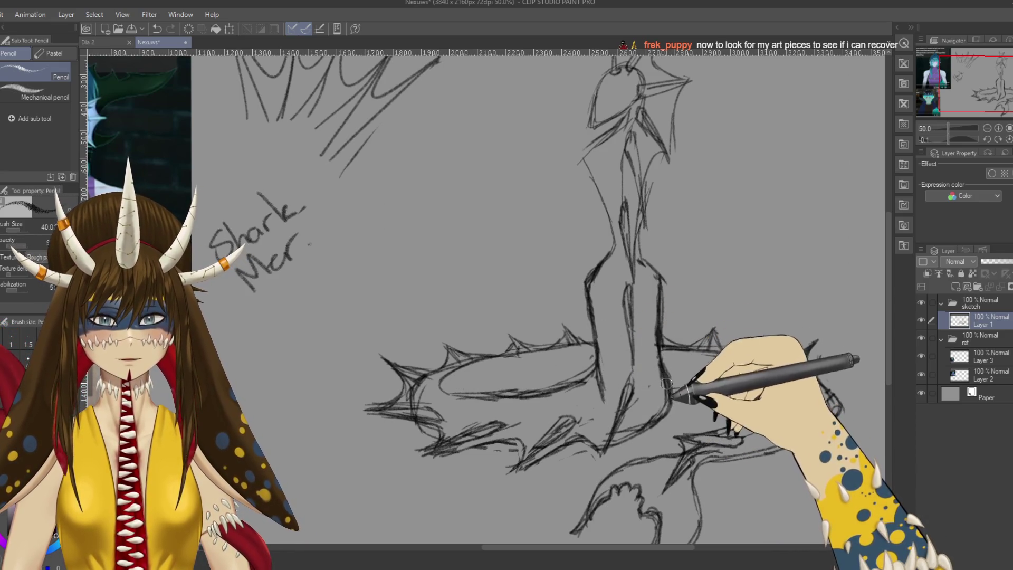
pyautogui.scroll(-4, 661, 415)
pyautogui.scroll(2, 670, 396)
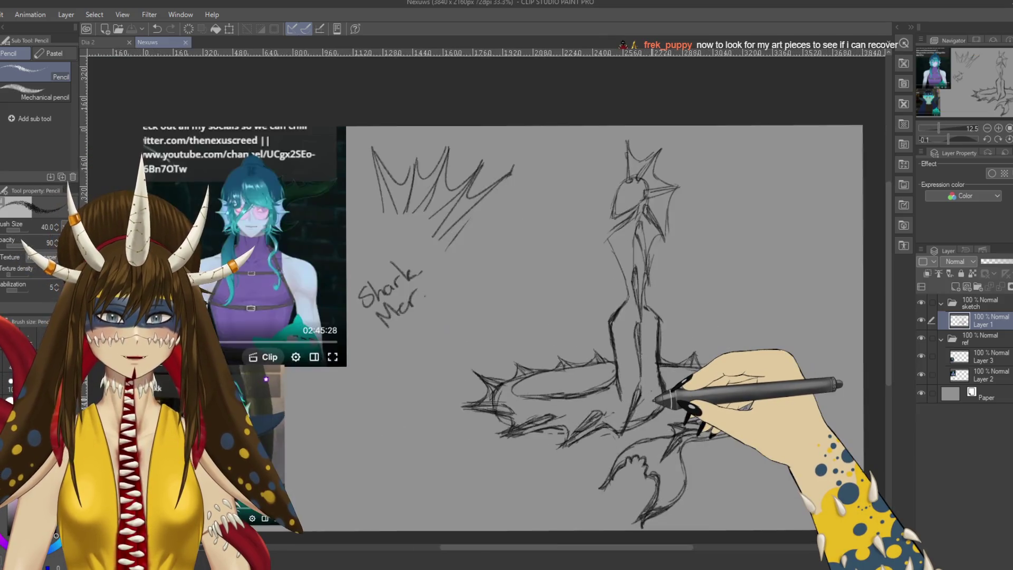
pyautogui.scroll(2, 659, 396)
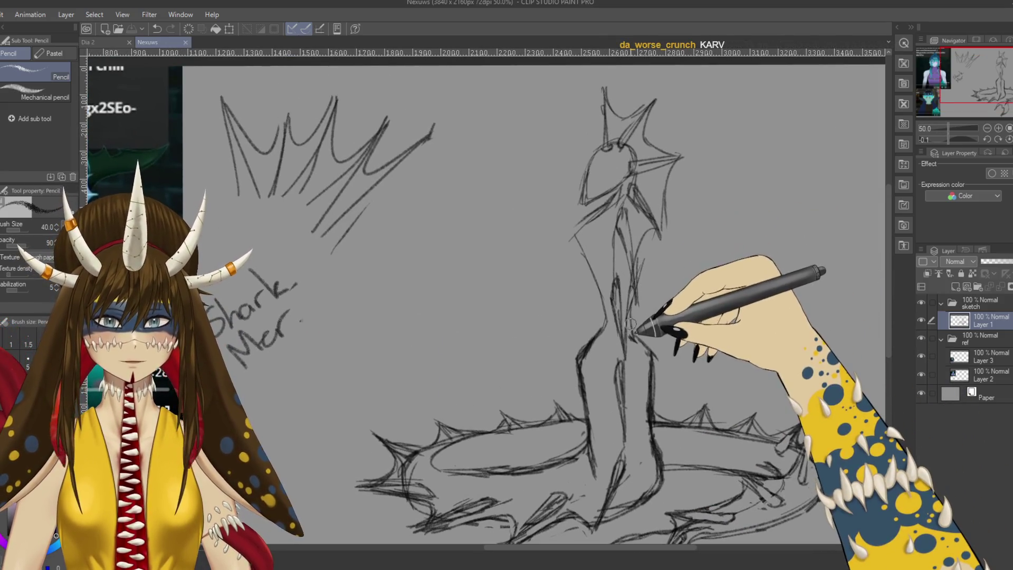
# Step: Rework the head's left edge and neck lines, then add spiky fin strokes beside the head
pyautogui.moveTo(595, 214)
pyautogui.mouseDown()
pyautogui.moveTo(576, 225)
pyautogui.moveTo(599, 260)
pyautogui.mouseUp()
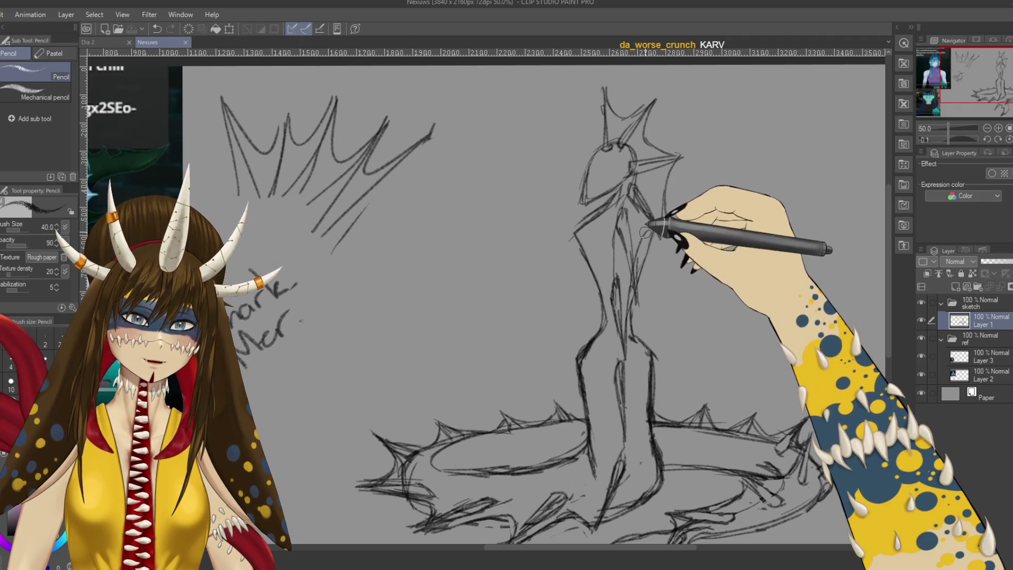
pyautogui.moveTo(654, 230); pyautogui.dragTo(639, 280)
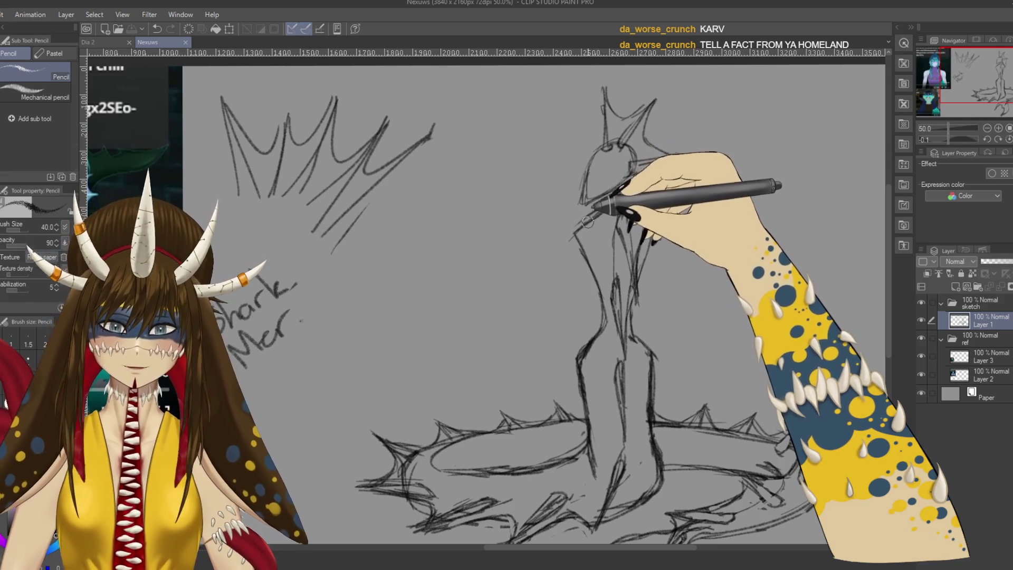
pyautogui.press('e')
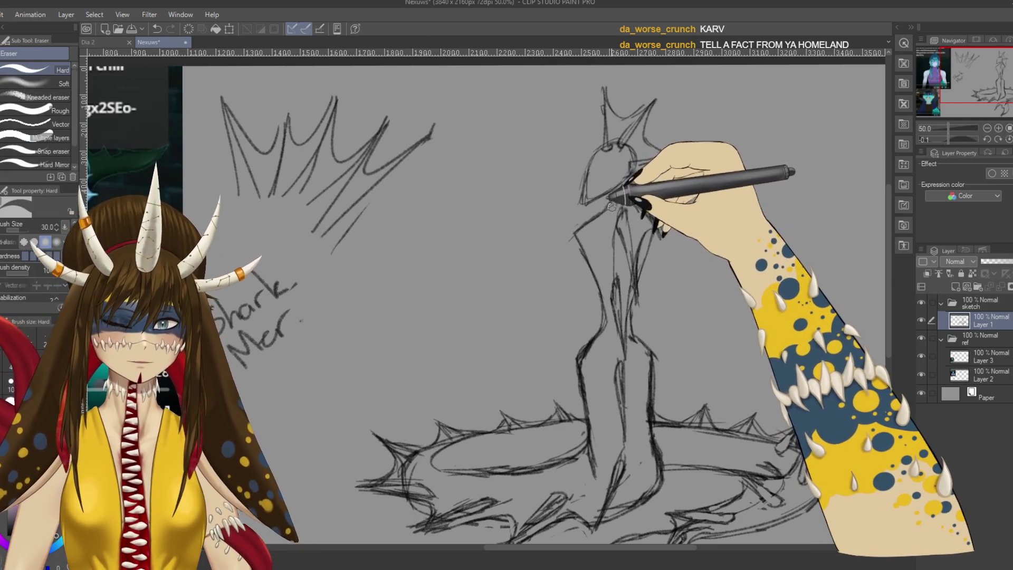
pyautogui.press('p')
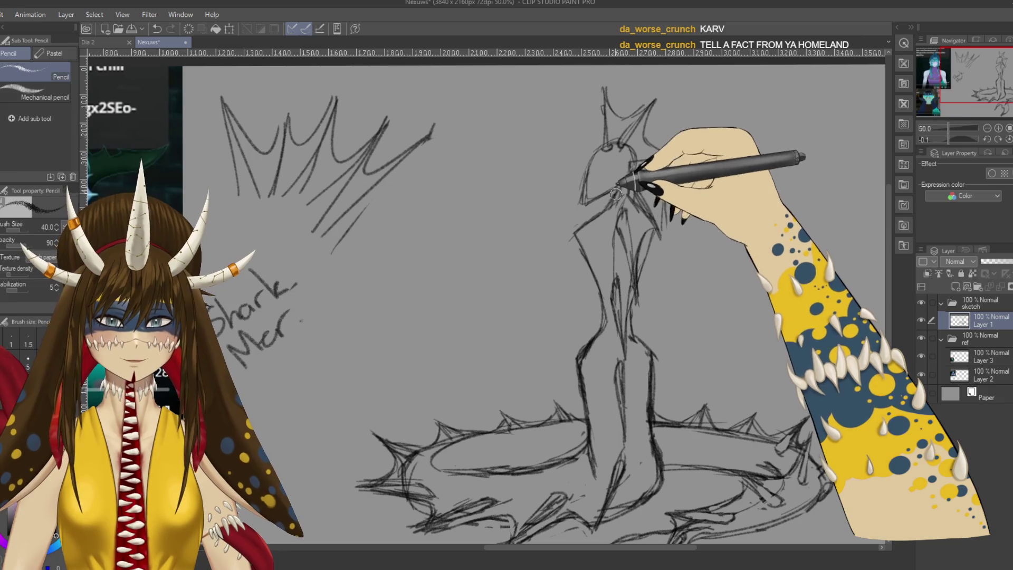
pyautogui.moveTo(625, 170); pyautogui.dragTo(679, 158)
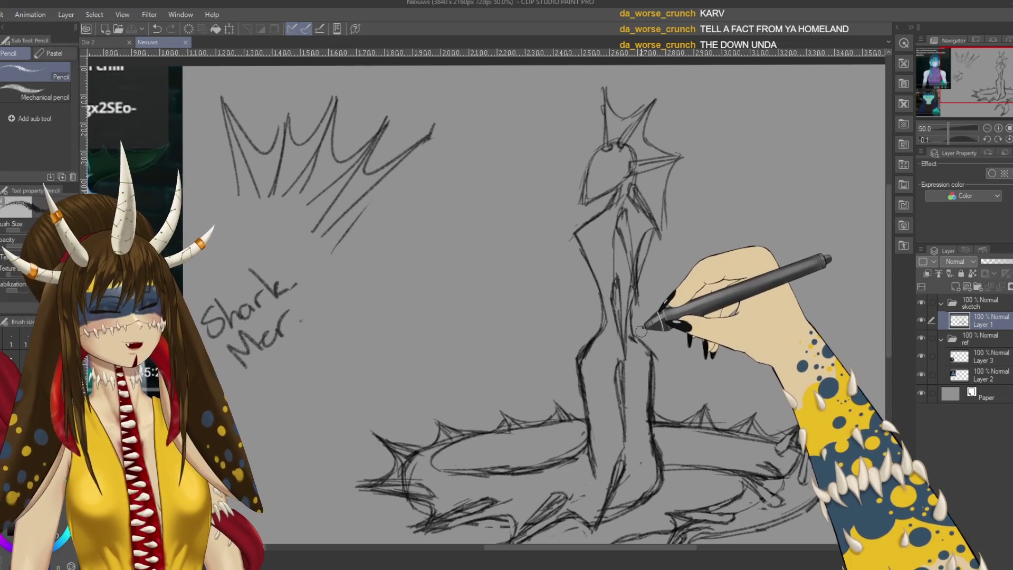
# Step: Handwrite a multi-line pencil note to viewers left of the creature
pyautogui.moveTo(382, 261)
pyautogui.mouseDown()
pyautogui.moveTo(396, 295)
pyautogui.moveTo(439, 268)
pyautogui.mouseUp()
pyautogui.moveTo(446, 238); pyautogui.dragTo(544, 154)
pyautogui.moveTo(402, 333)
pyautogui.mouseDown()
pyautogui.moveTo(405, 356)
pyautogui.moveTo(566, 214)
pyautogui.mouseUp()
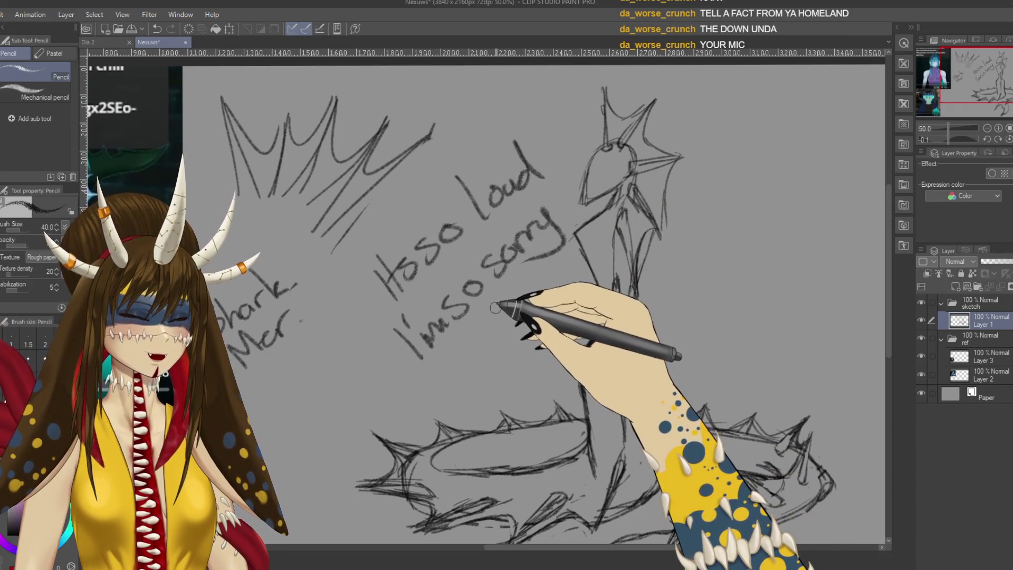
pyautogui.moveTo(492, 306); pyautogui.dragTo(512, 301)
pyautogui.moveTo(504, 304); pyautogui.dragTo(506, 322)
pyautogui.click(518, 321)
pyautogui.moveTo(548, 284); pyautogui.dragTo(546, 304)
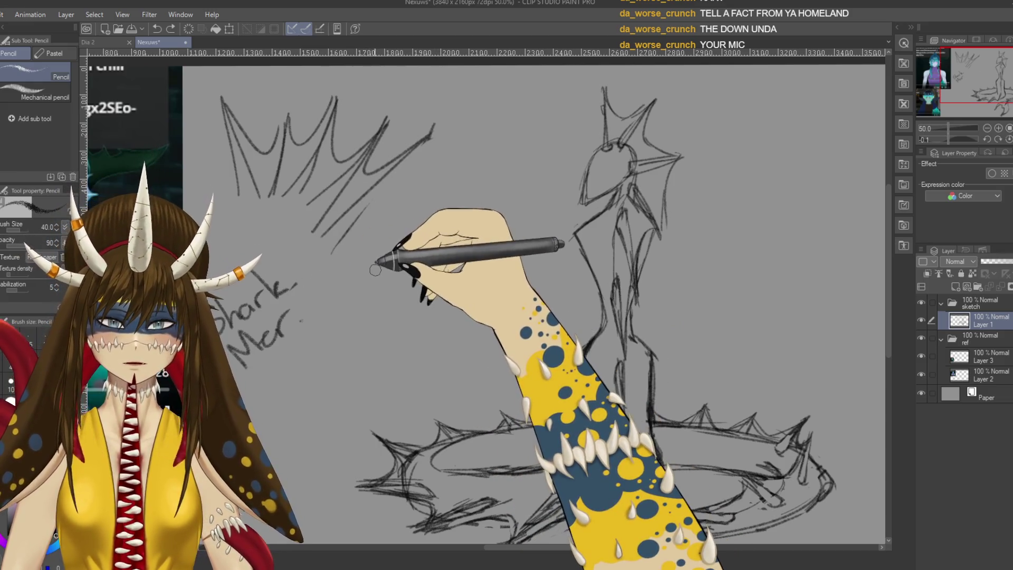
# Step: Write 'Big Banana' beside the sketch with an arrow above the lettering
pyautogui.moveTo(364, 252); pyautogui.dragTo(366, 283)
pyautogui.moveTo(367, 253)
pyautogui.mouseDown()
pyautogui.moveTo(370, 283)
pyautogui.moveTo(404, 278)
pyautogui.mouseUp()
pyautogui.moveTo(439, 261); pyautogui.dragTo(427, 286)
pyautogui.moveTo(408, 208)
pyautogui.mouseDown()
pyautogui.moveTo(434, 234)
pyautogui.moveTo(516, 154)
pyautogui.mouseUp()
pyautogui.moveTo(511, 105); pyautogui.dragTo(515, 146)
pyautogui.moveTo(501, 133); pyautogui.dragTo(526, 131)
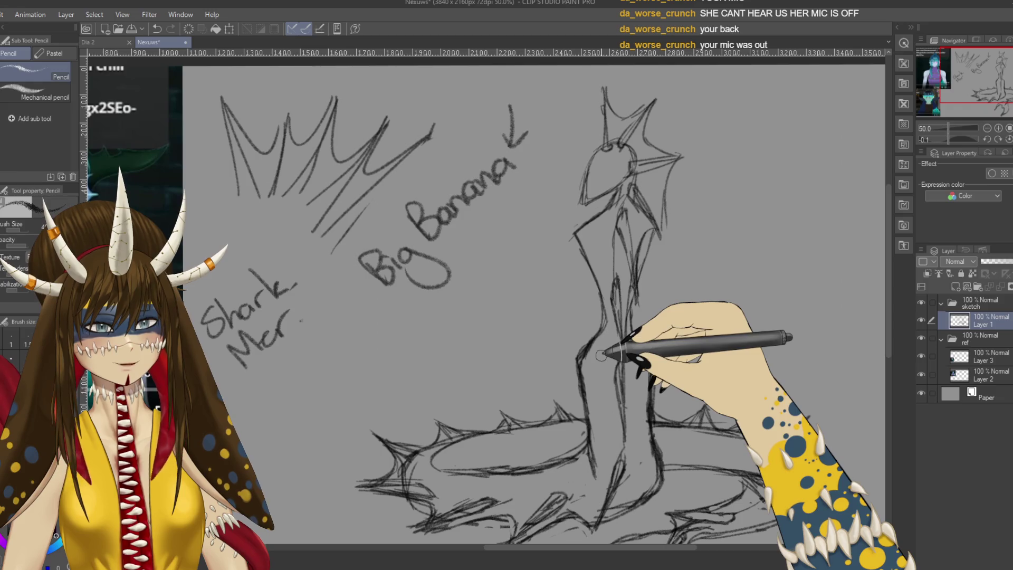
# Step: Erase the Big Banana lettering and arrow with a large eraser, then refine the head lines
pyautogui.press('e')
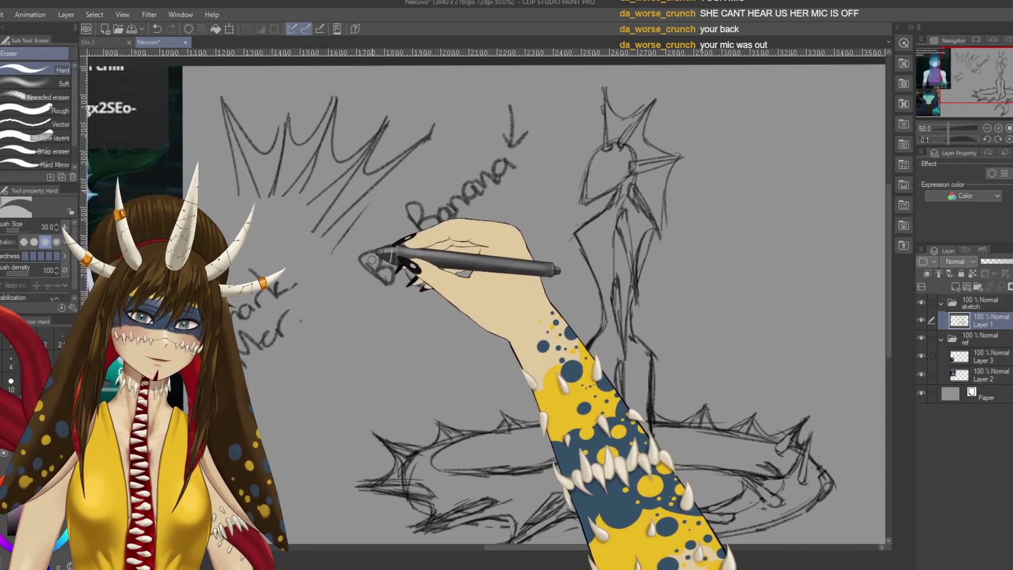
pyautogui.press(']')
pyautogui.press(']')
pyautogui.press(']')
pyautogui.moveTo(369, 257)
pyautogui.mouseDown()
pyautogui.moveTo(430, 169)
pyautogui.moveTo(454, 189)
pyautogui.moveTo(482, 178)
pyautogui.mouseUp()
pyautogui.moveTo(451, 269); pyautogui.dragTo(443, 280)
pyautogui.press('p')
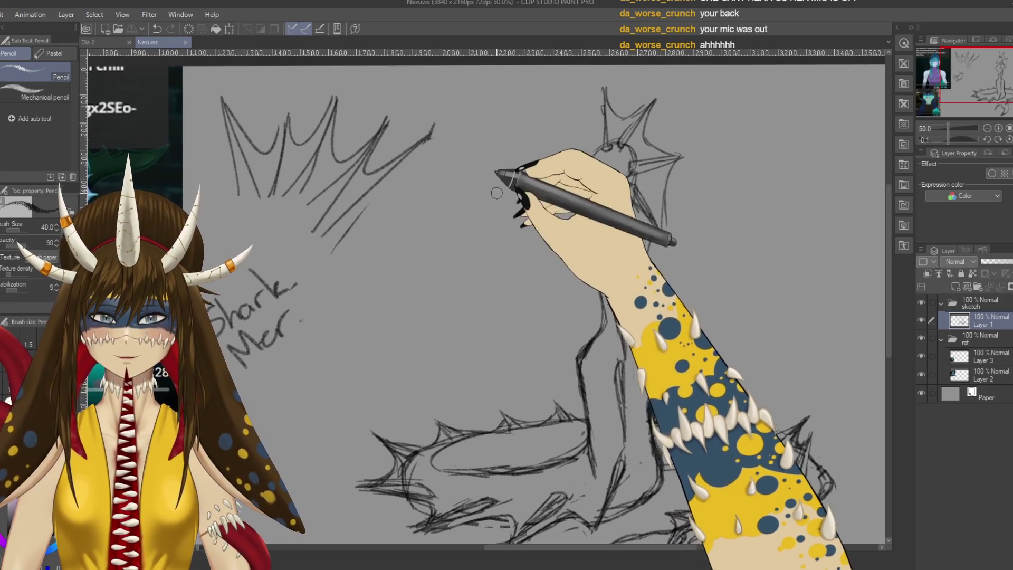
pyautogui.moveTo(599, 139)
pyautogui.mouseDown()
pyautogui.moveTo(611, 147)
pyautogui.moveTo(606, 106)
pyautogui.moveTo(609, 137)
pyautogui.mouseUp()
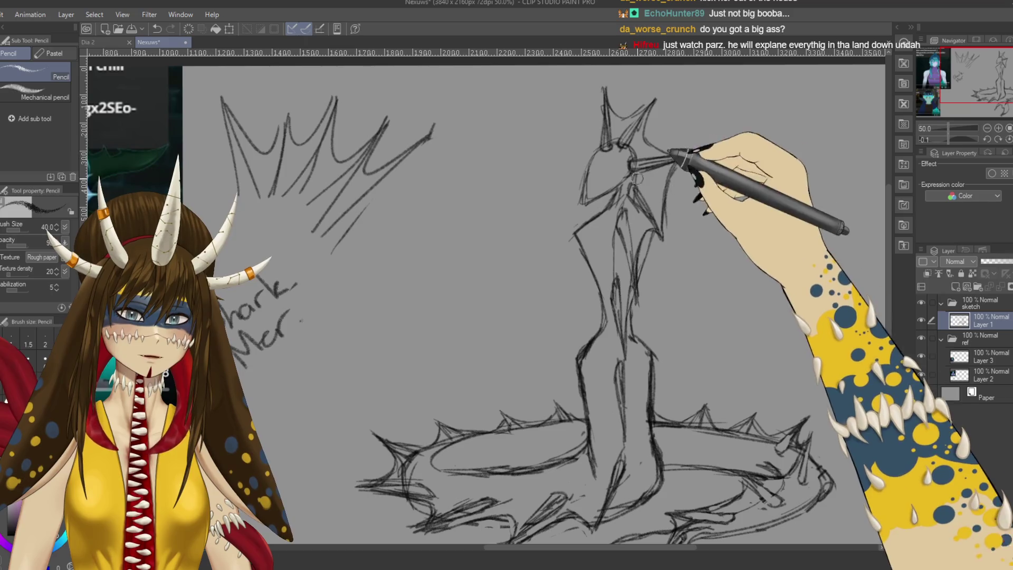
pyautogui.moveTo(563, 222); pyautogui.dragTo(571, 206)
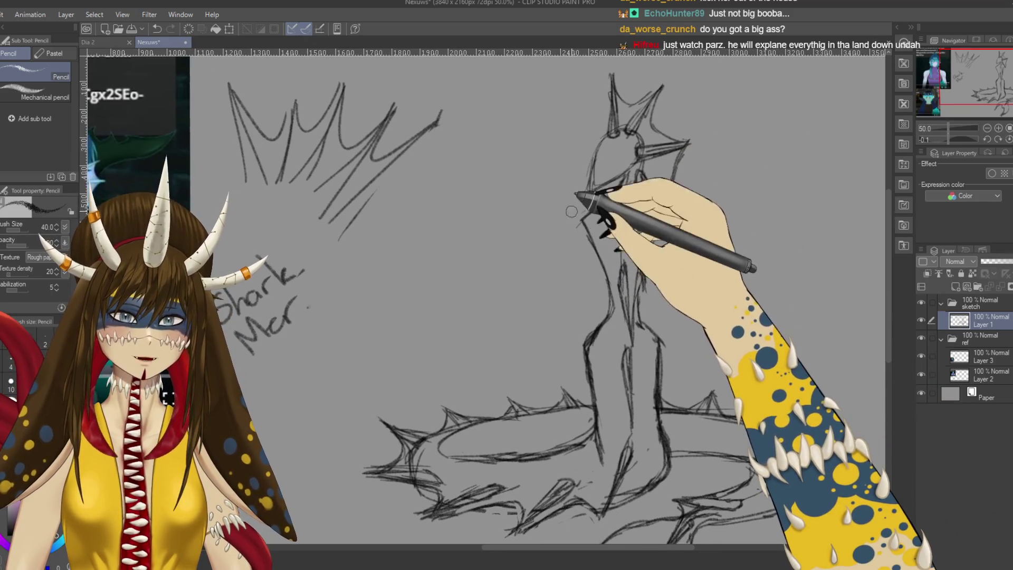
pyautogui.moveTo(503, 295); pyautogui.dragTo(576, 231)
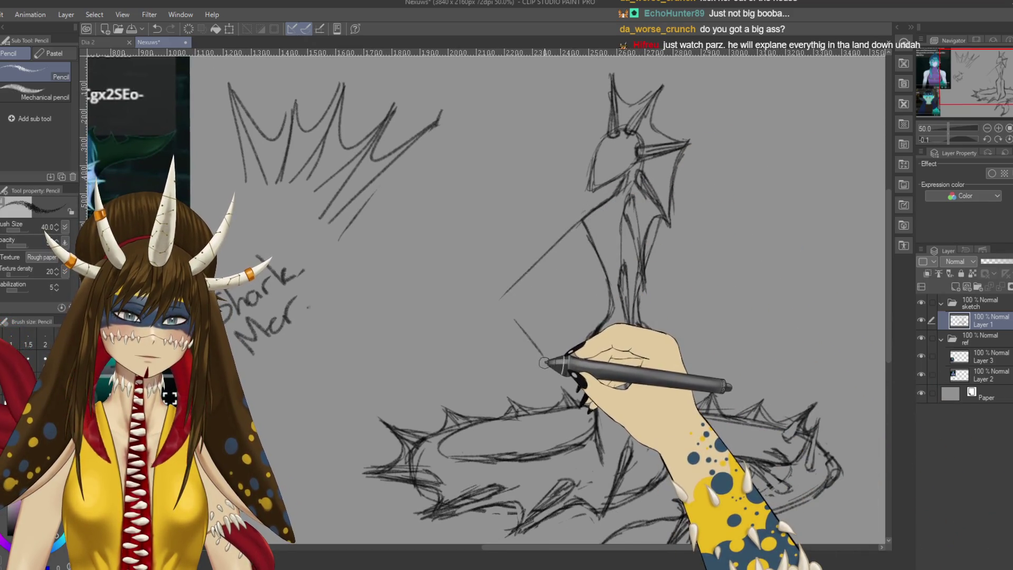
pyautogui.moveTo(516, 301); pyautogui.dragTo(586, 336)
pyautogui.moveTo(673, 226)
pyautogui.mouseDown()
pyautogui.moveTo(776, 173)
pyautogui.moveTo(834, 212)
pyautogui.mouseUp()
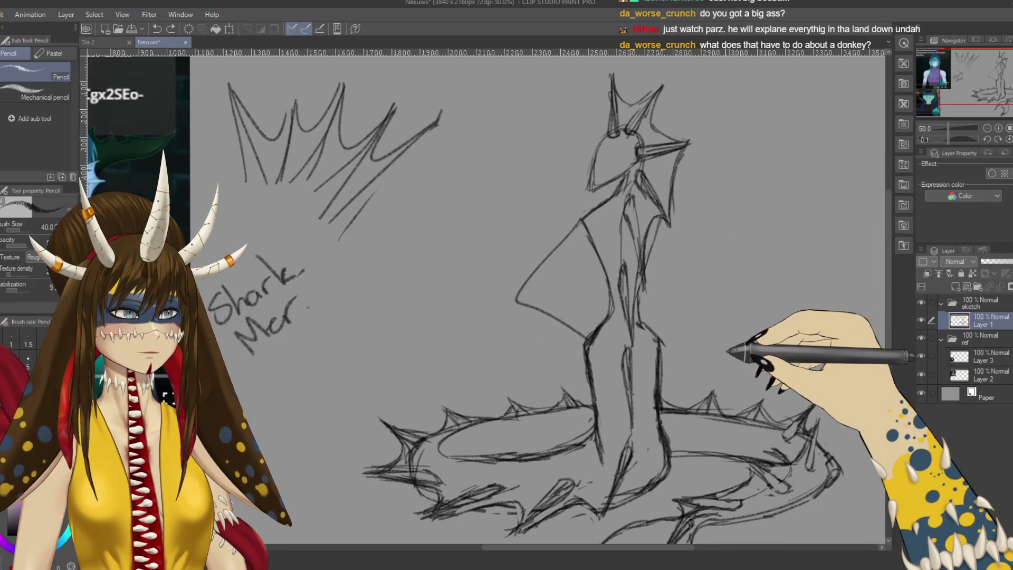
pyautogui.hotkey('ctrl', 'z')
pyautogui.hotkey('ctrl', 'z')
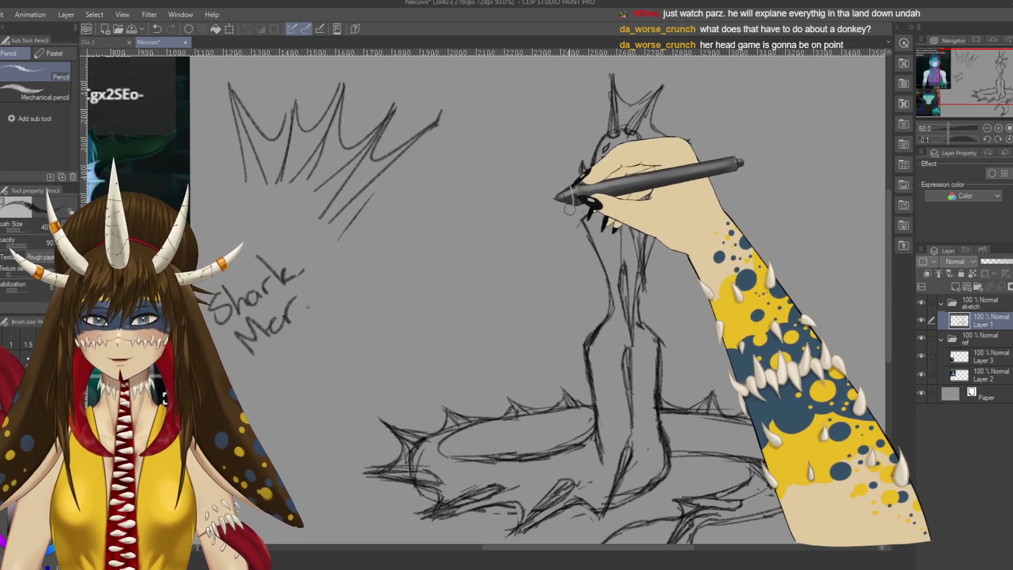
# Step: Clean up the head with the Eraser and sketch a line down the figure's left side
pyautogui.press('e')
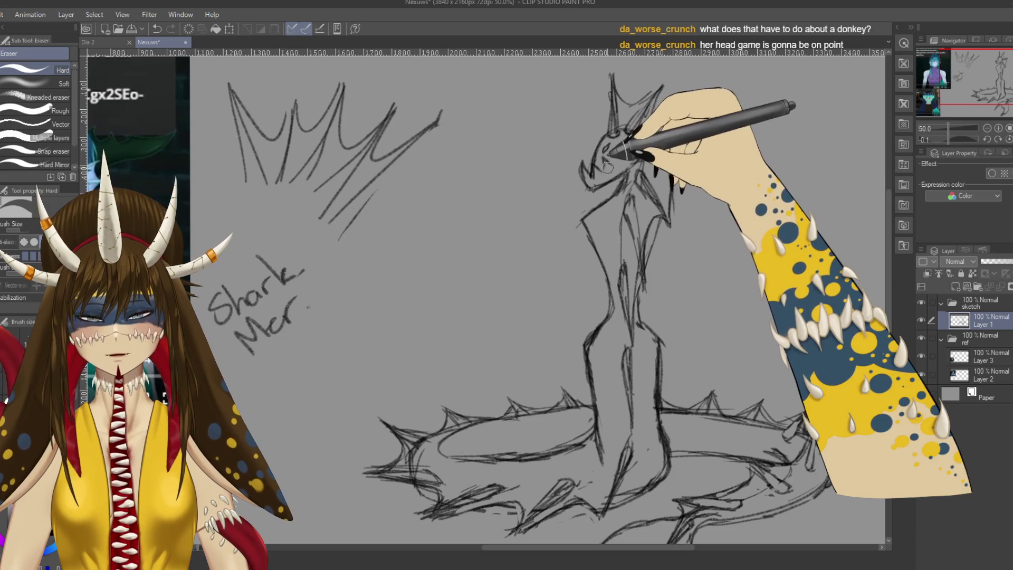
pyautogui.press('p')
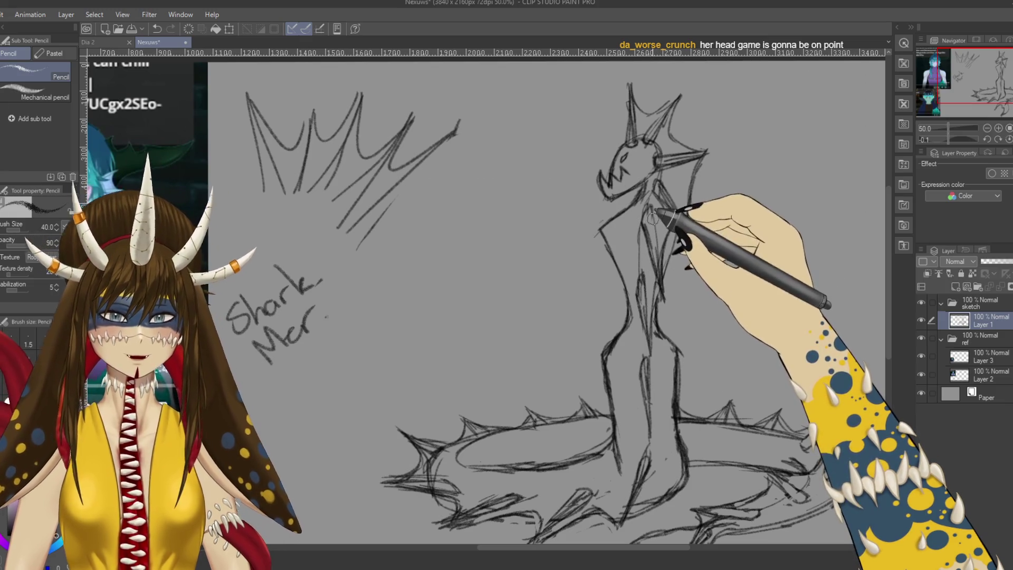
pyautogui.press('e')
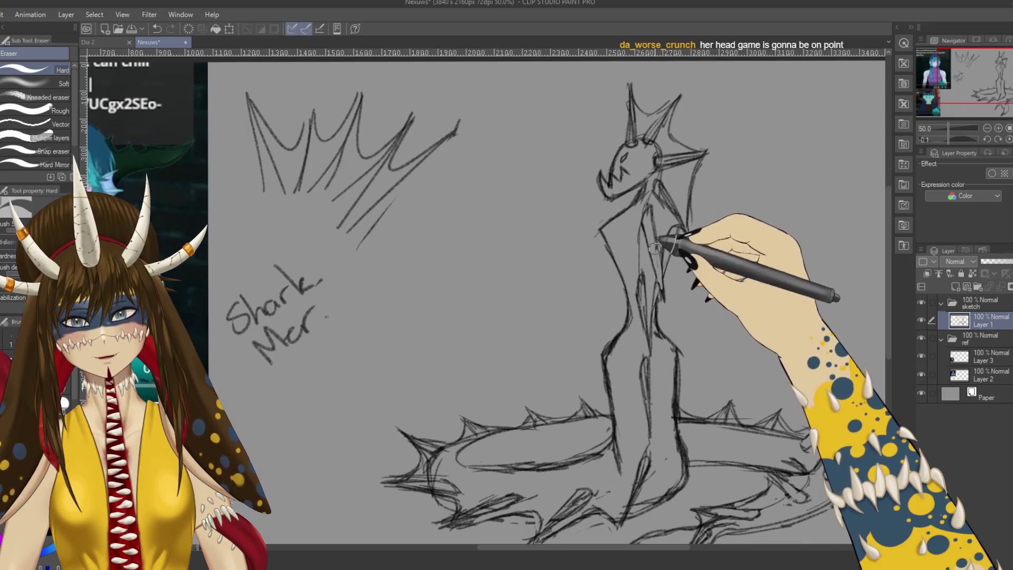
pyautogui.press('p')
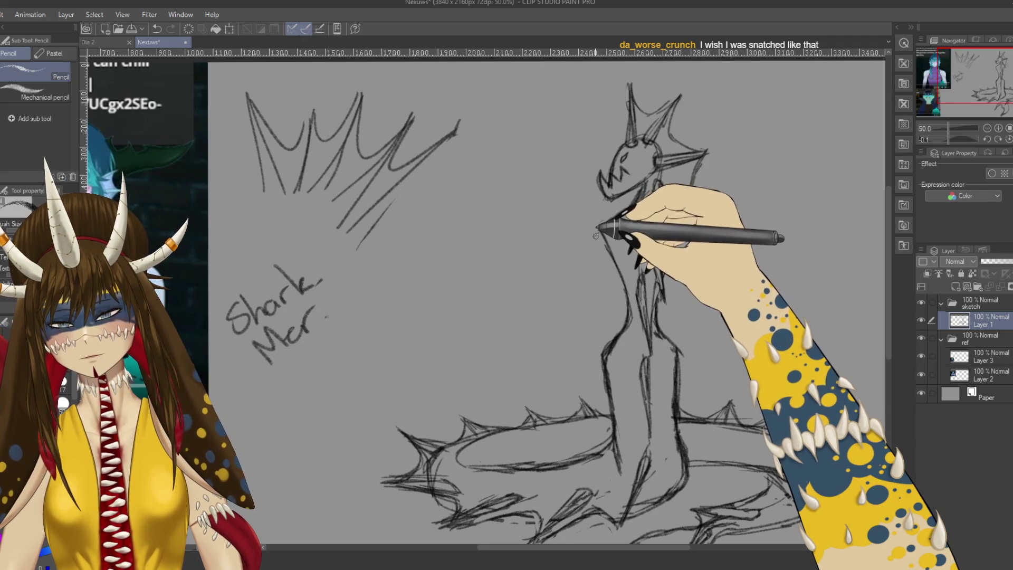
pyautogui.moveTo(599, 226); pyautogui.dragTo(588, 390)
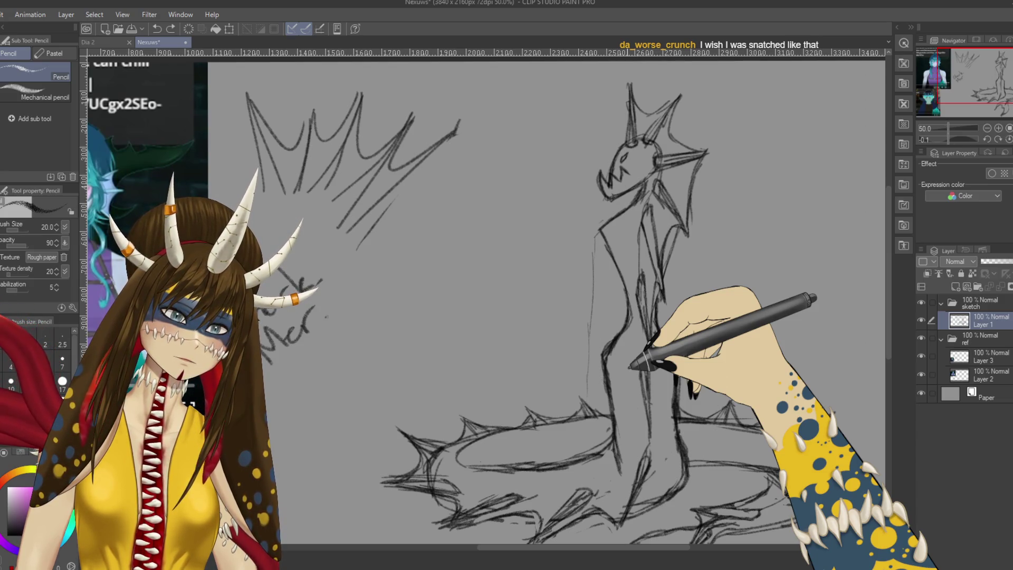
pyautogui.moveTo(626, 369); pyautogui.dragTo(705, 342)
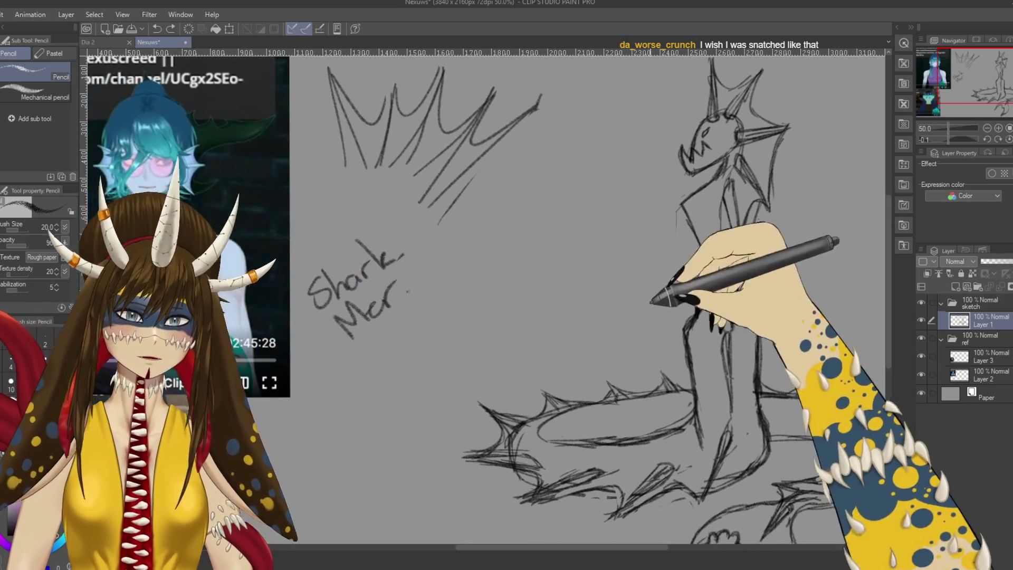
# Step: Draw the long outstretched arm from the shoulder and lasso-select it for transforming
pyautogui.moveTo(586, 243); pyautogui.dragTo(630, 226)
pyautogui.moveTo(680, 207)
pyautogui.mouseDown()
pyautogui.moveTo(525, 286)
pyautogui.moveTo(564, 279)
pyautogui.moveTo(665, 222)
pyautogui.moveTo(589, 253)
pyautogui.mouseUp()
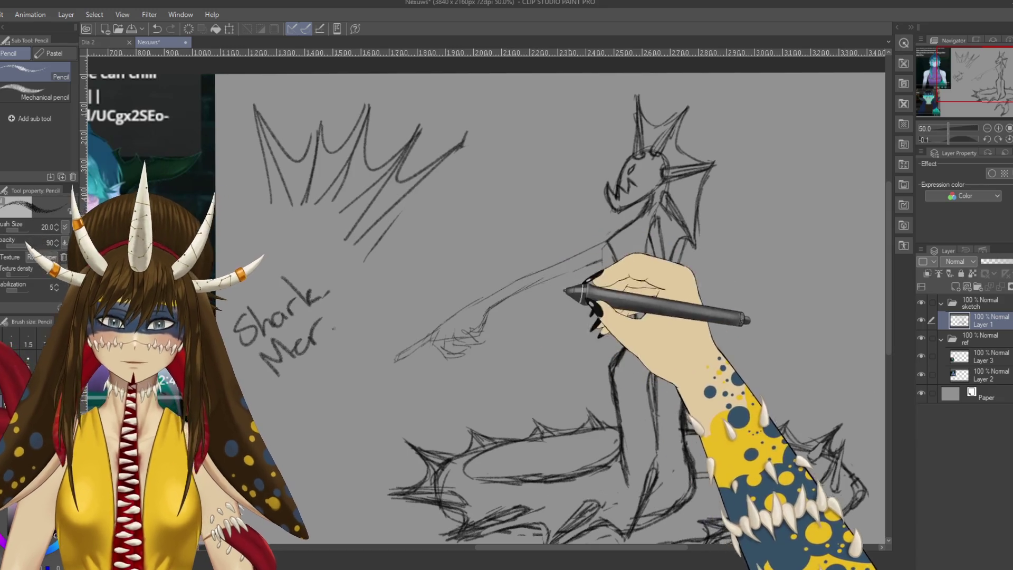
pyautogui.press('m')
pyautogui.moveTo(606, 239); pyautogui.dragTo(605, 300)
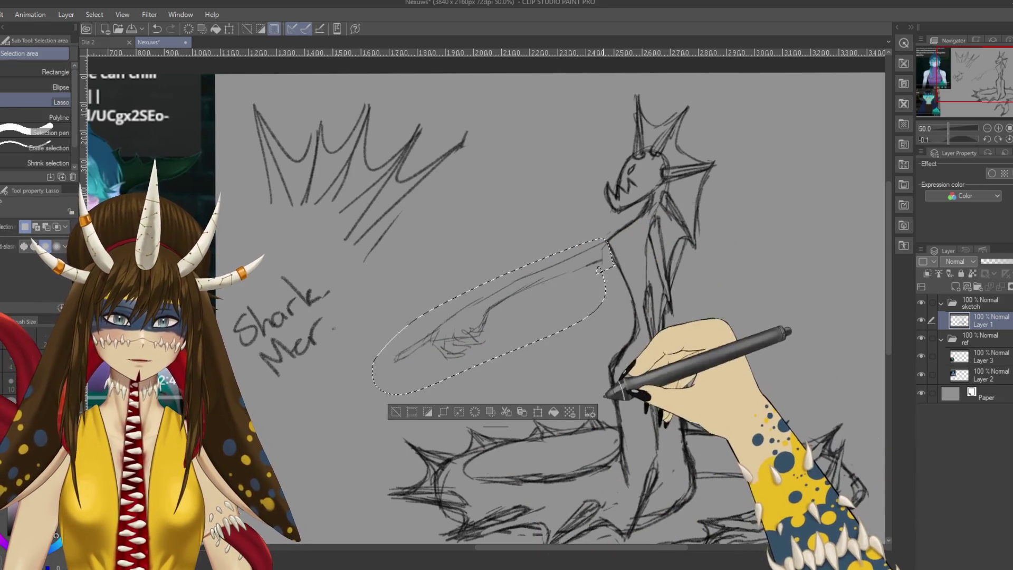
pyautogui.click(537, 411)
# Step: Move and rotate the arm left to meet the shoulder, confirm, and darken the upper arm line
pyautogui.moveTo(543, 344)
pyautogui.mouseDown()
pyautogui.moveTo(484, 350)
pyautogui.moveTo(443, 372)
pyautogui.mouseUp()
pyautogui.click(396, 426)
pyautogui.click(336, 430)
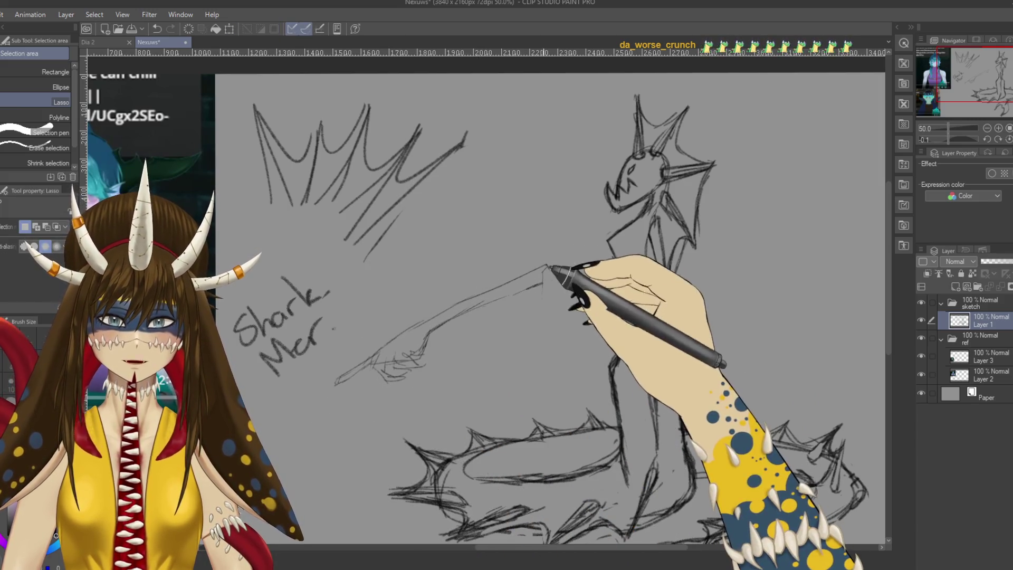
pyautogui.press('p')
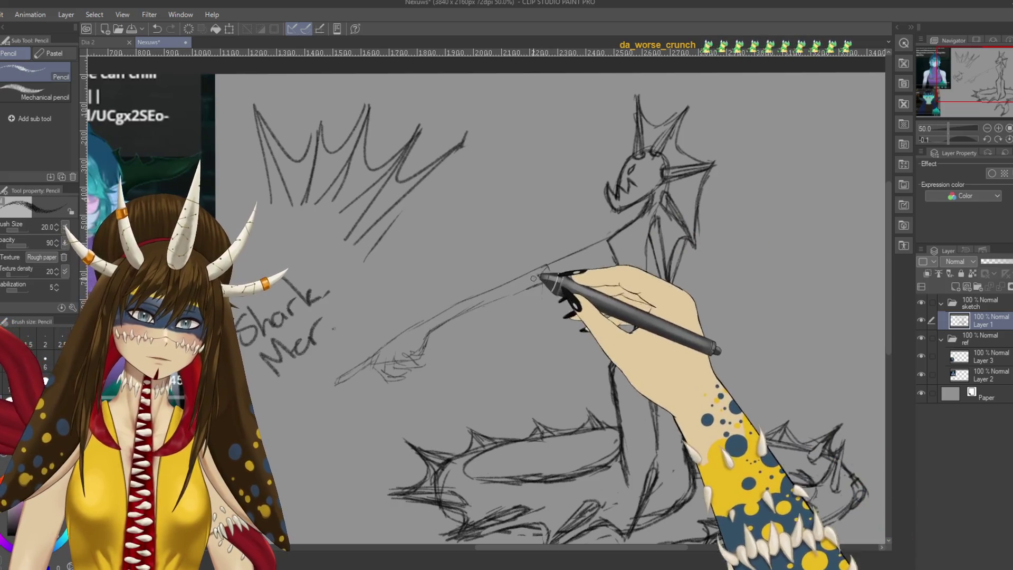
pyautogui.moveTo(481, 306); pyautogui.dragTo(531, 290)
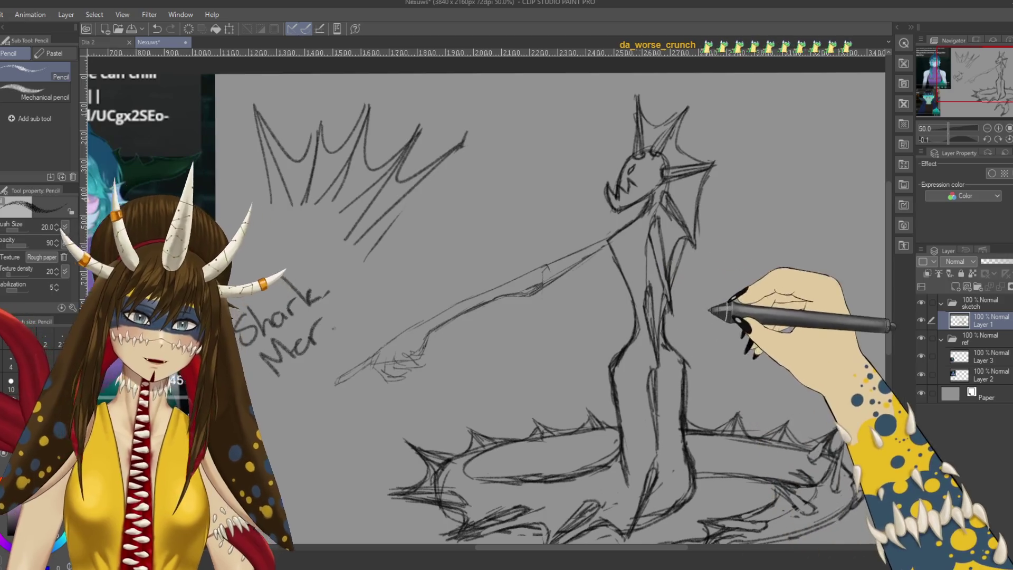
# Step: Sketch the right-side body contour from the neck down and the creature's right arm
pyautogui.moveTo(709, 310); pyautogui.dragTo(683, 275)
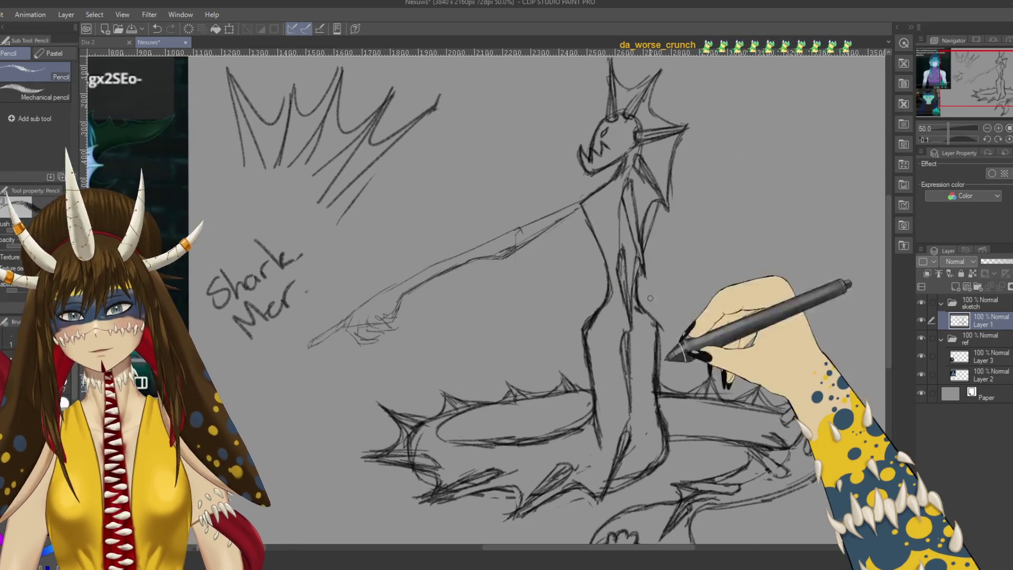
pyautogui.moveTo(671, 205)
pyautogui.mouseDown()
pyautogui.moveTo(715, 287)
pyautogui.moveTo(689, 301)
pyautogui.moveTo(672, 342)
pyautogui.mouseUp()
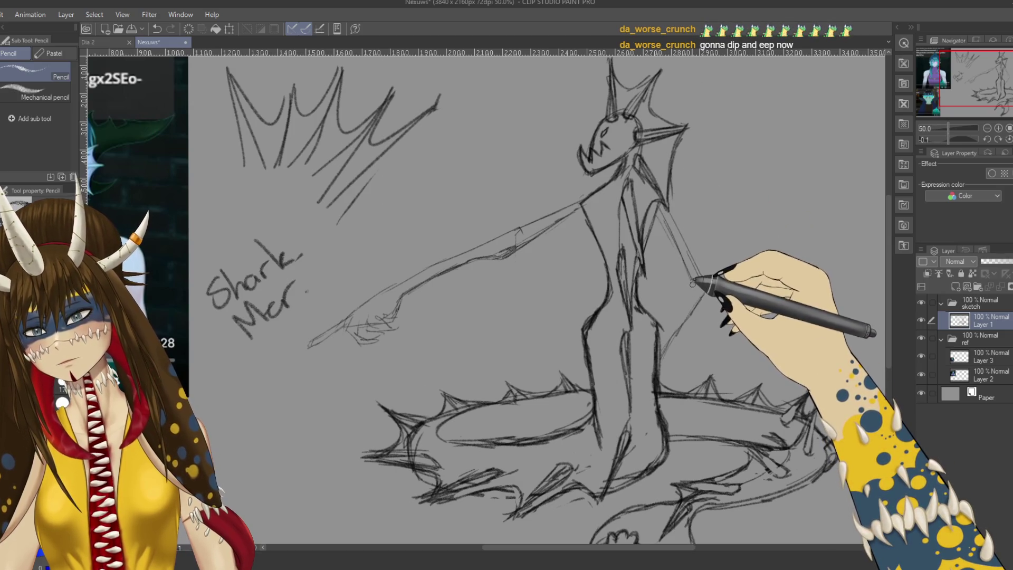
pyautogui.moveTo(703, 291); pyautogui.dragTo(672, 328)
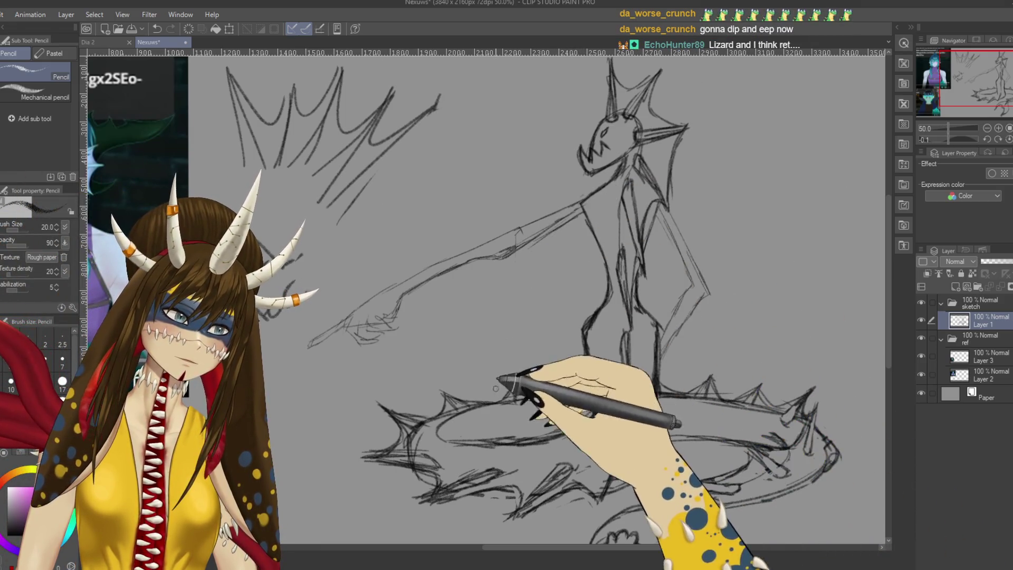
pyautogui.scroll(2, 497, 380)
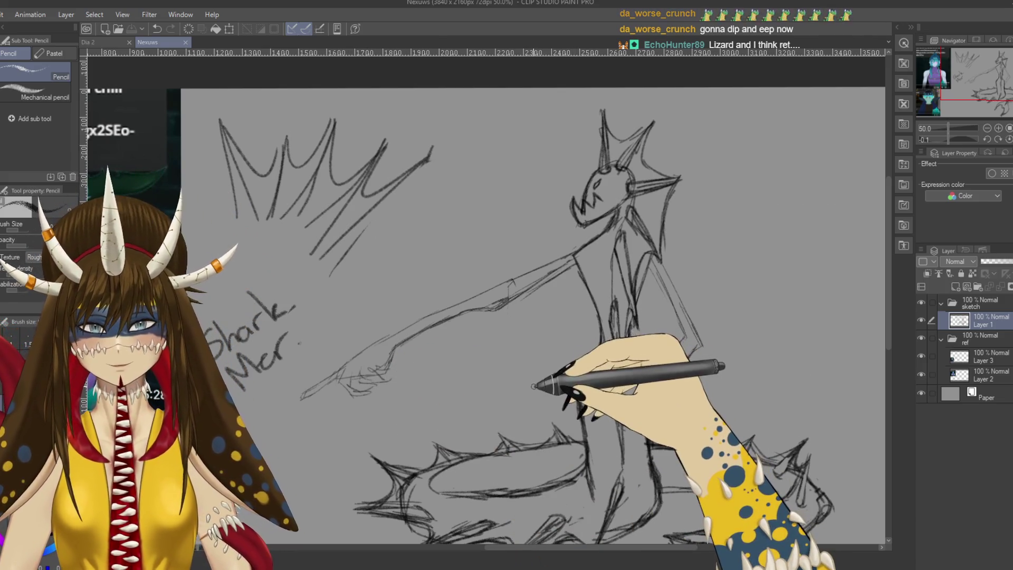
pyautogui.scroll(-3, 532, 378)
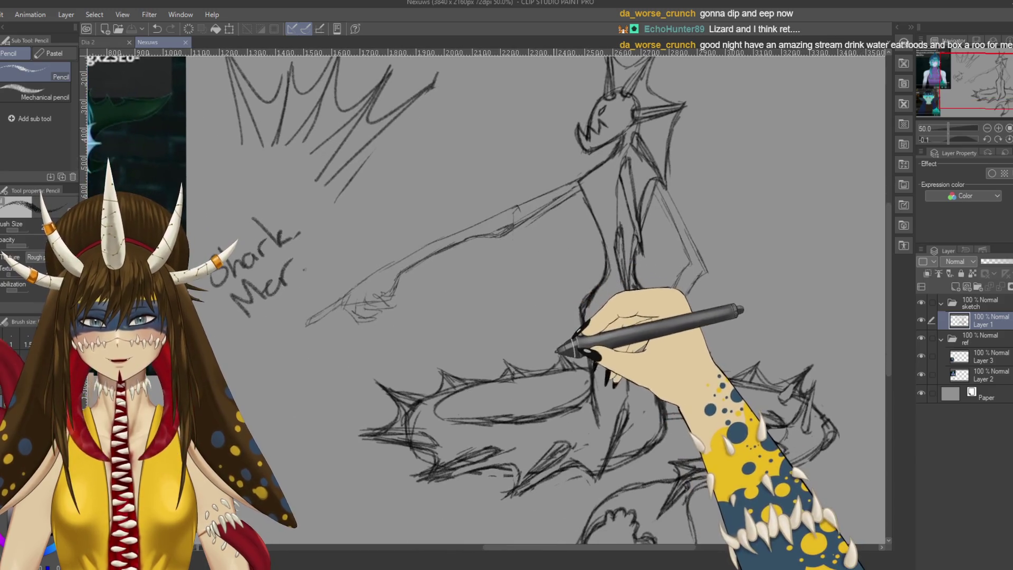
pyautogui.scroll(2, 564, 371)
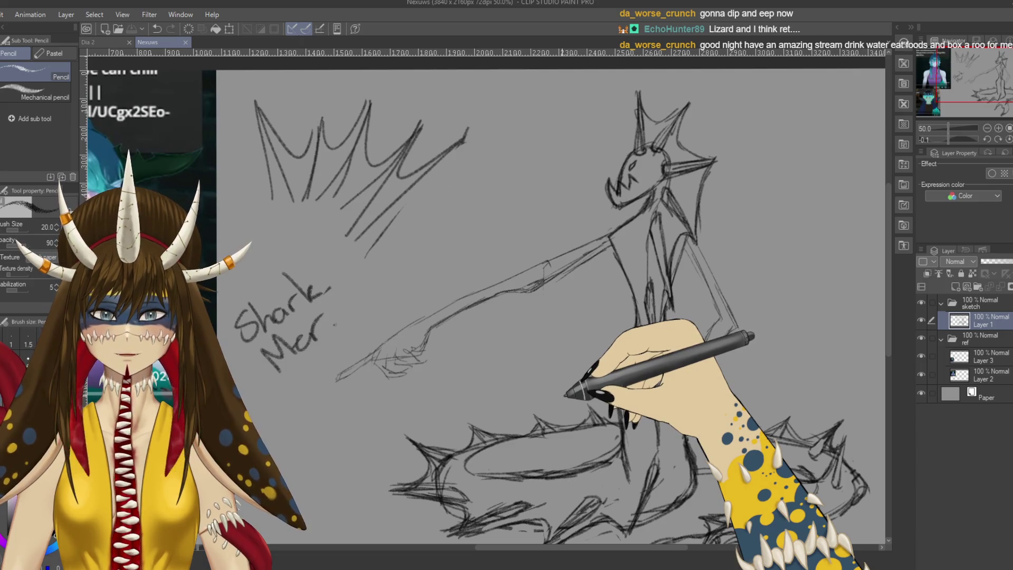
pyautogui.press('p')
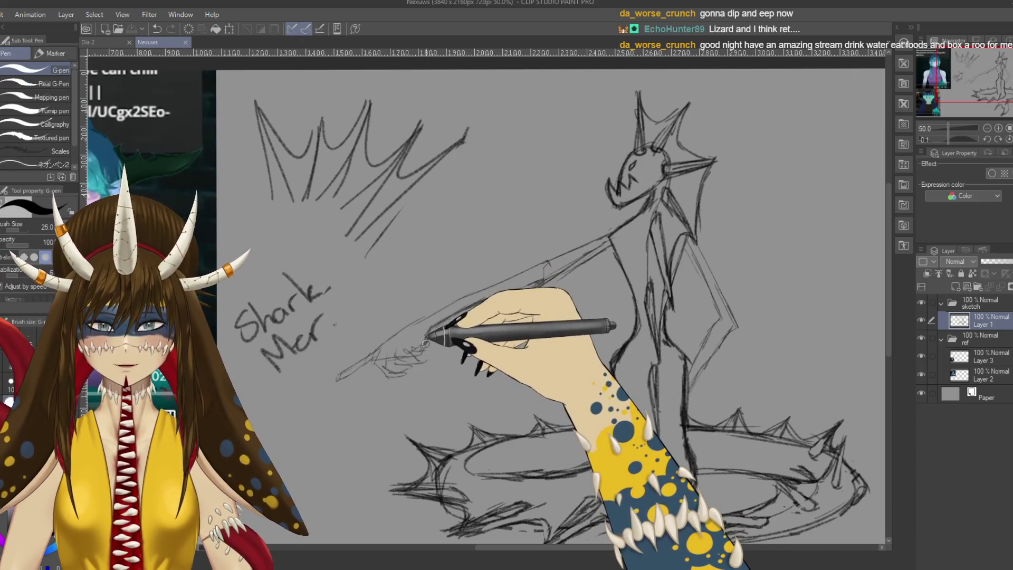
# Step: Lasso the rough hand sketch and move it to the upper right, then clear the selection
pyautogui.press('e')
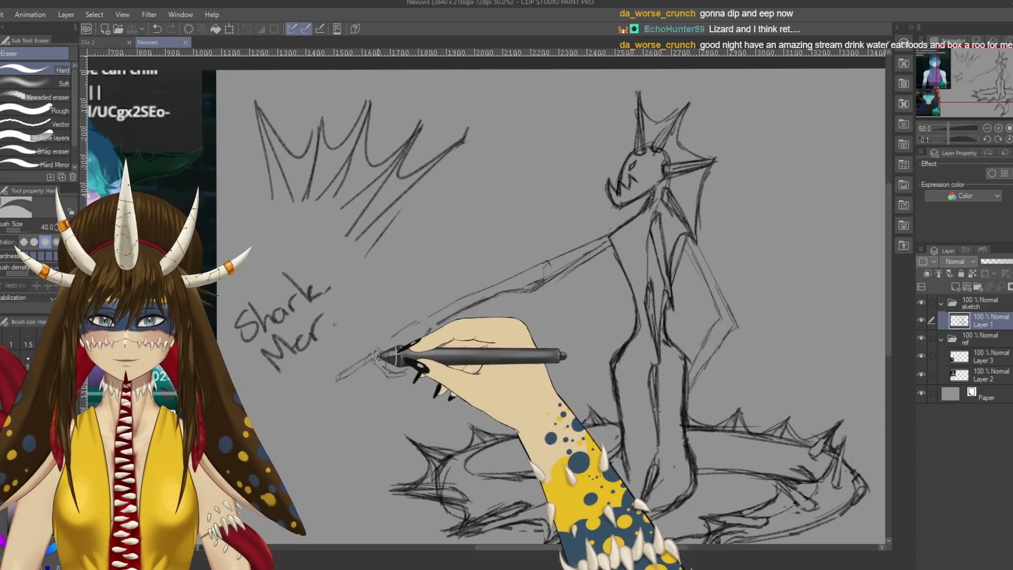
pyautogui.press('m')
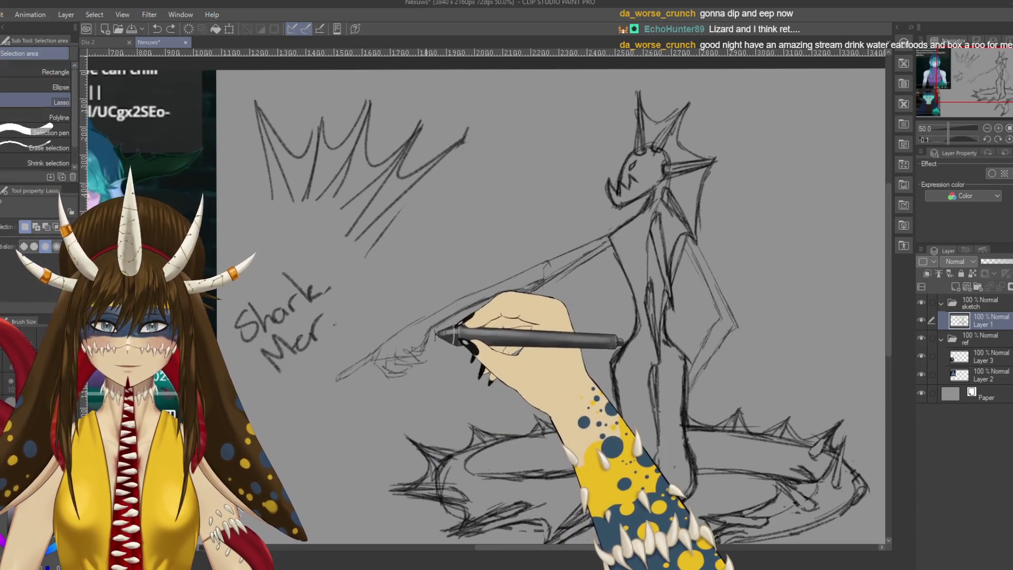
pyautogui.moveTo(431, 326); pyautogui.dragTo(438, 362)
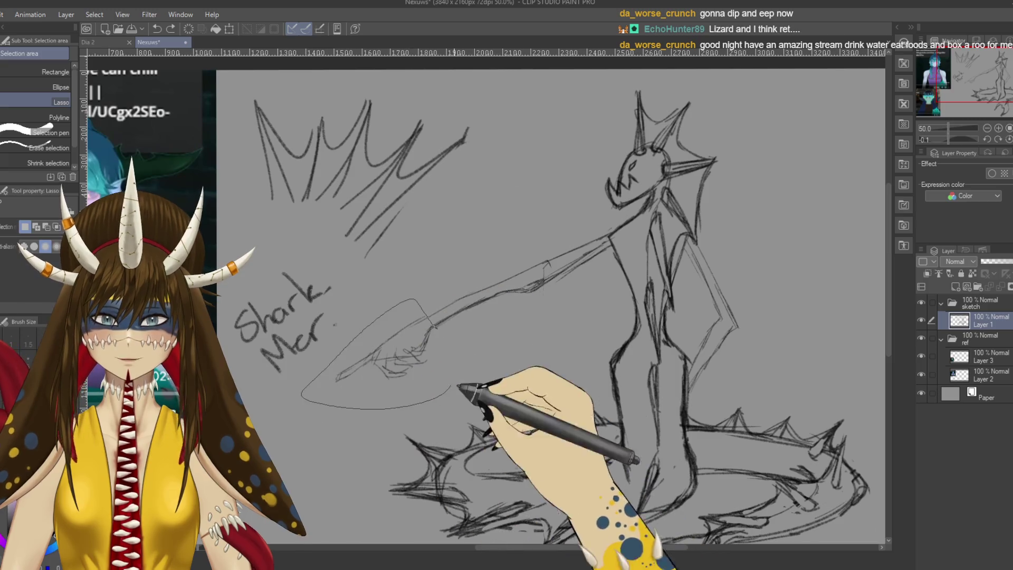
pyautogui.click(437, 433)
pyautogui.moveTo(376, 354); pyautogui.dragTo(805, 186)
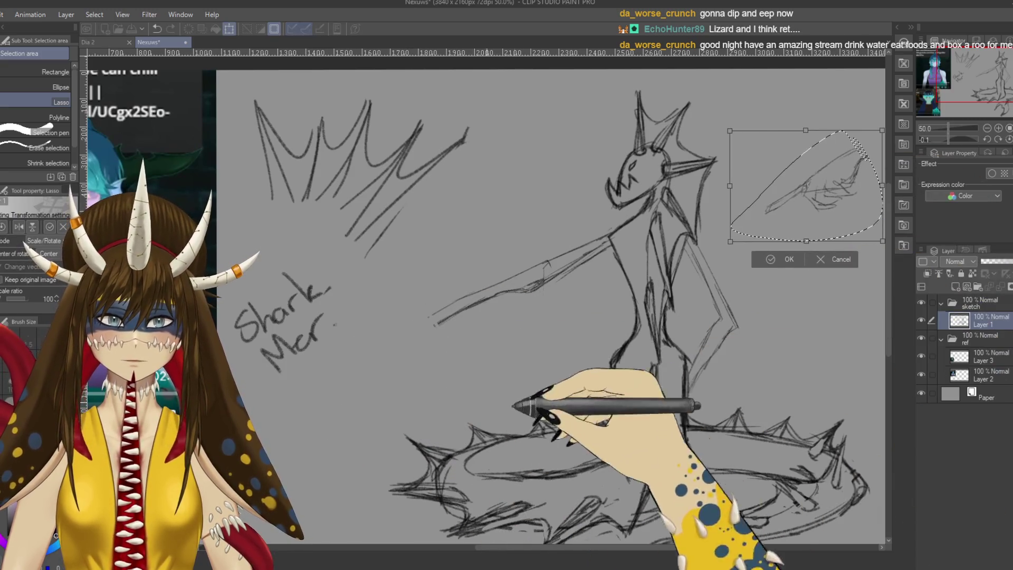
pyautogui.press('Return')
pyautogui.hotkey('ctrl', 'd')
pyautogui.press('p')
pyautogui.moveTo(757, 269); pyautogui.dragTo(811, 297)
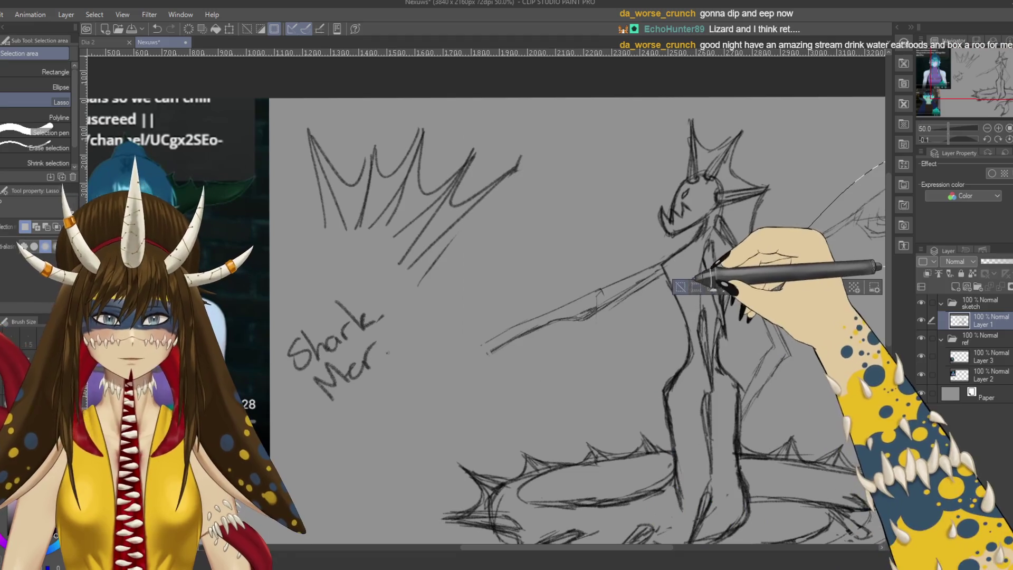
# Step: Pencil a new clawed hand beside the Mer lettering with an arm line up to the figure
pyautogui.press('p')
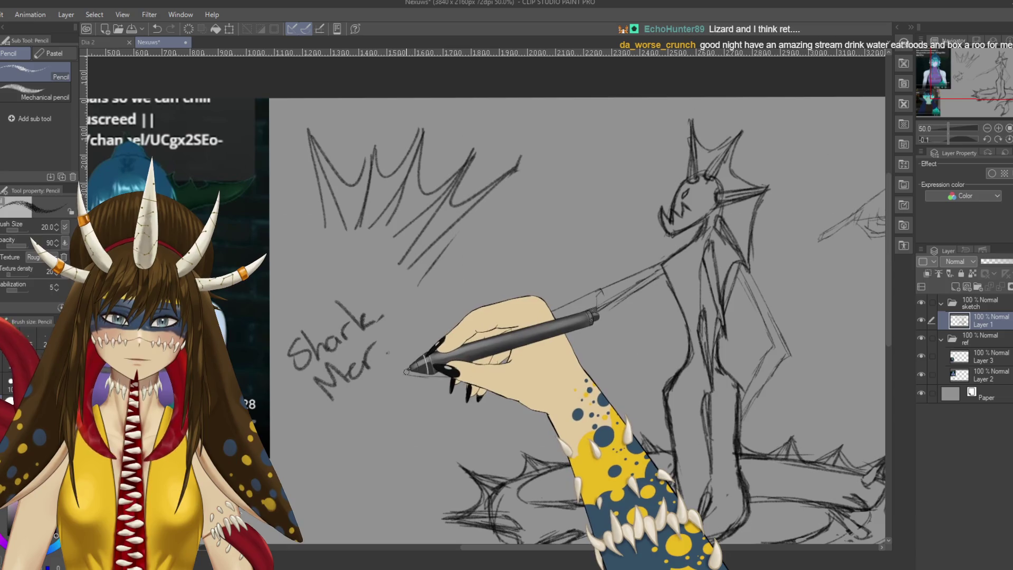
pyautogui.moveTo(392, 352); pyautogui.dragTo(463, 372)
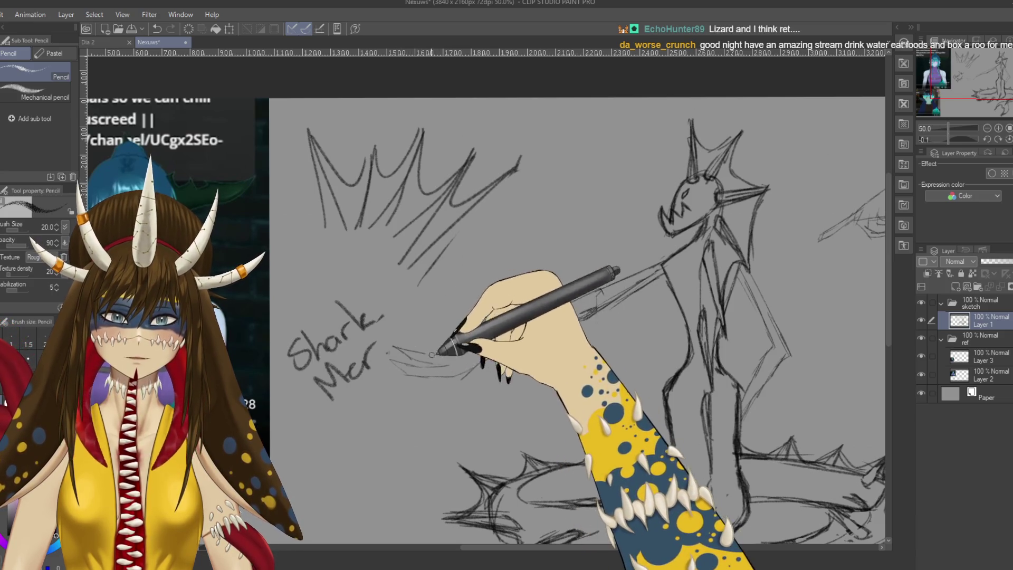
pyautogui.moveTo(396, 348)
pyautogui.mouseDown()
pyautogui.moveTo(467, 353)
pyautogui.moveTo(601, 297)
pyautogui.mouseUp()
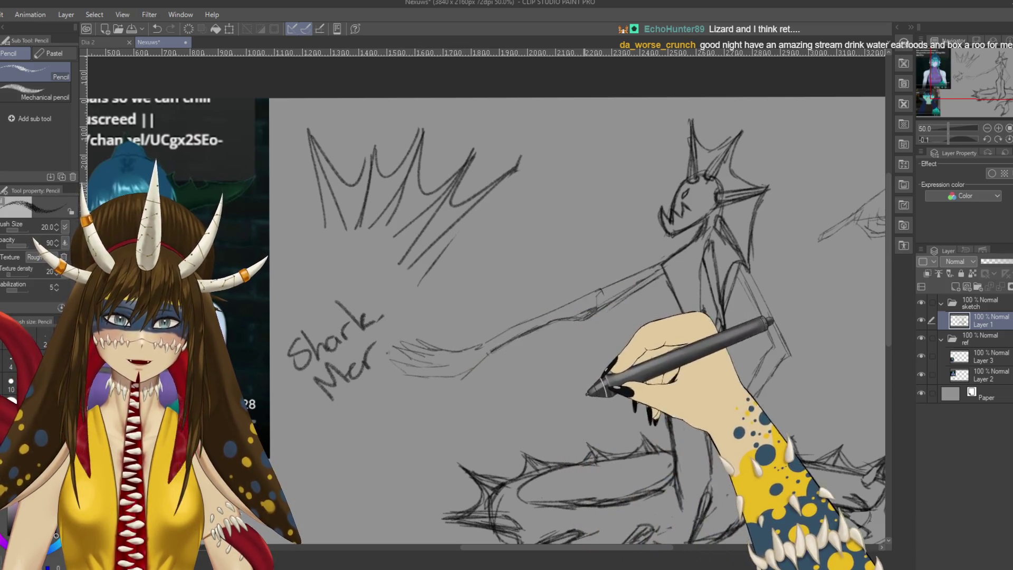
pyautogui.moveTo(585, 392); pyautogui.dragTo(507, 380)
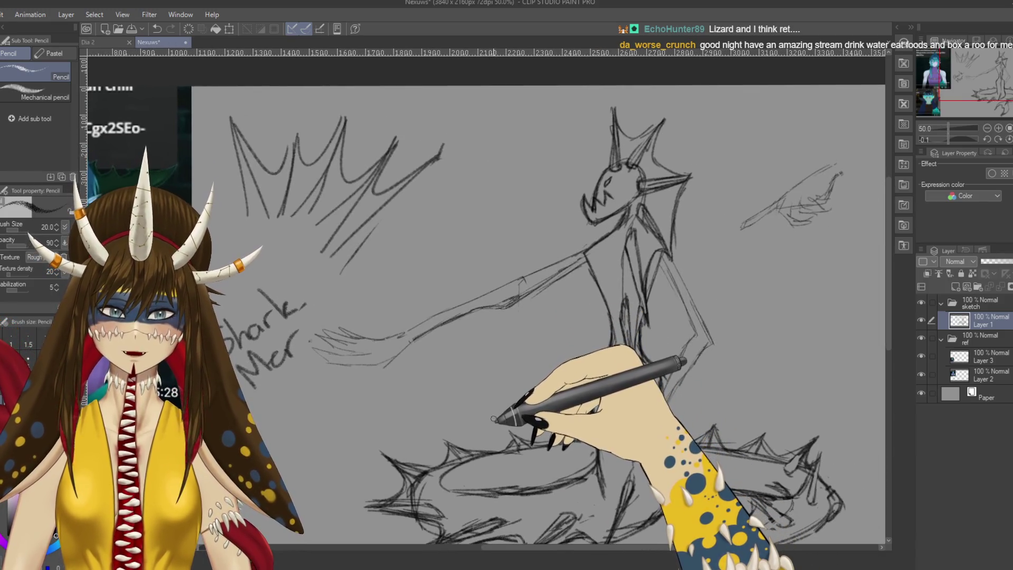
pyautogui.moveTo(427, 380); pyautogui.dragTo(543, 388)
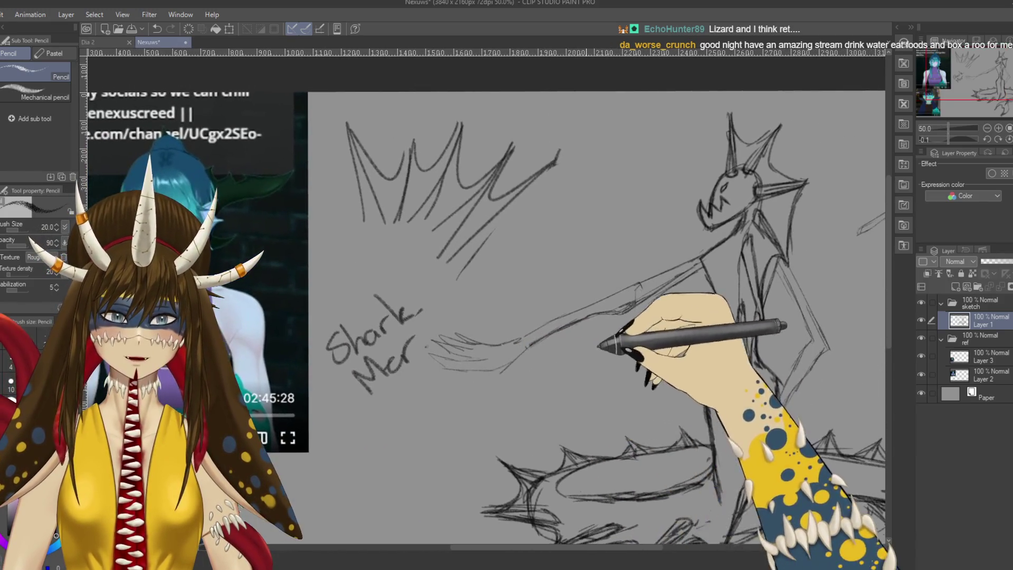
pyautogui.moveTo(451, 296); pyautogui.dragTo(503, 320)
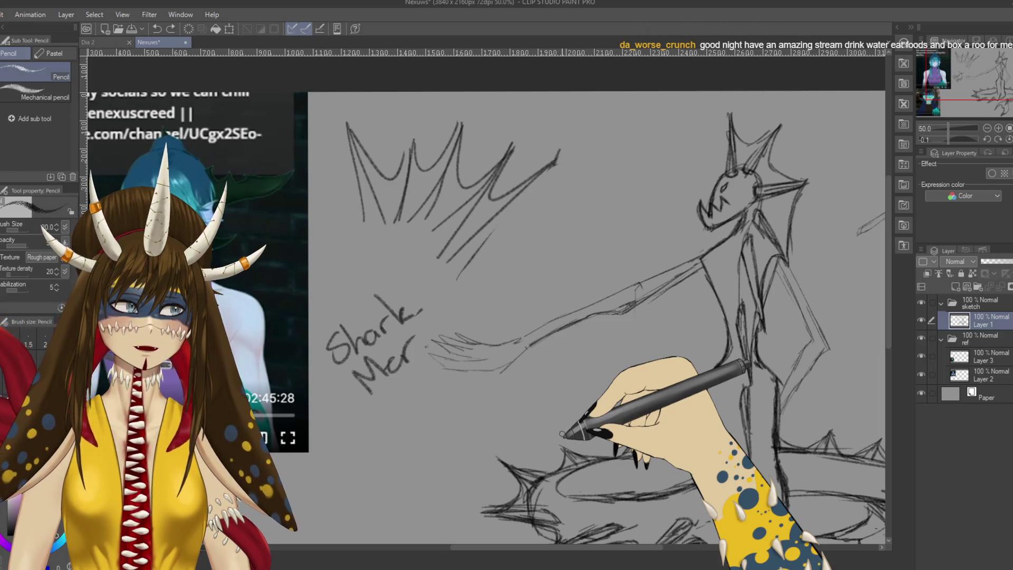
pyautogui.moveTo(564, 426); pyautogui.dragTo(490, 425)
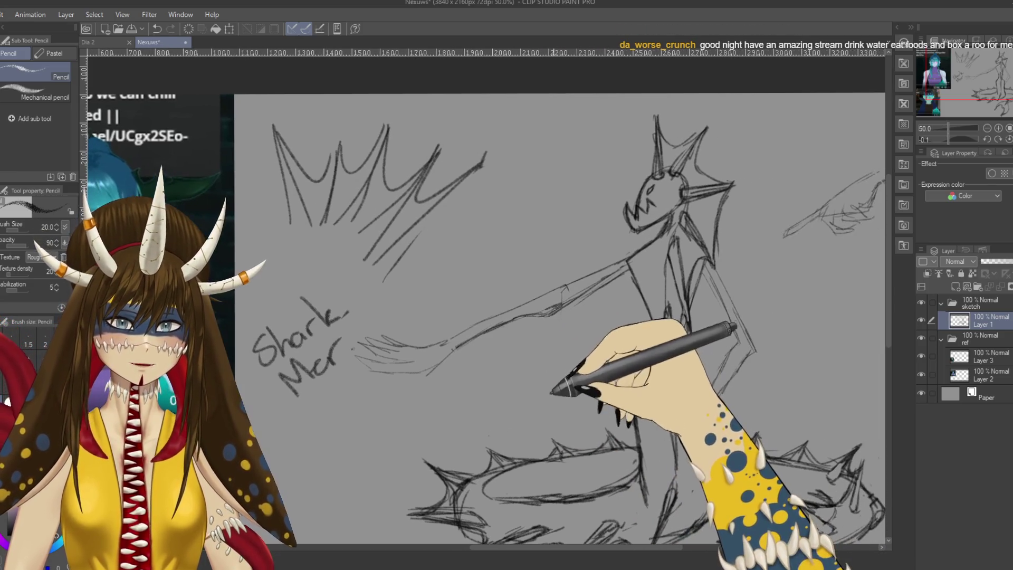
# Step: Erase the new hand and reaching arm line, reworking the shoulder with pencil and eraser
pyautogui.press('e')
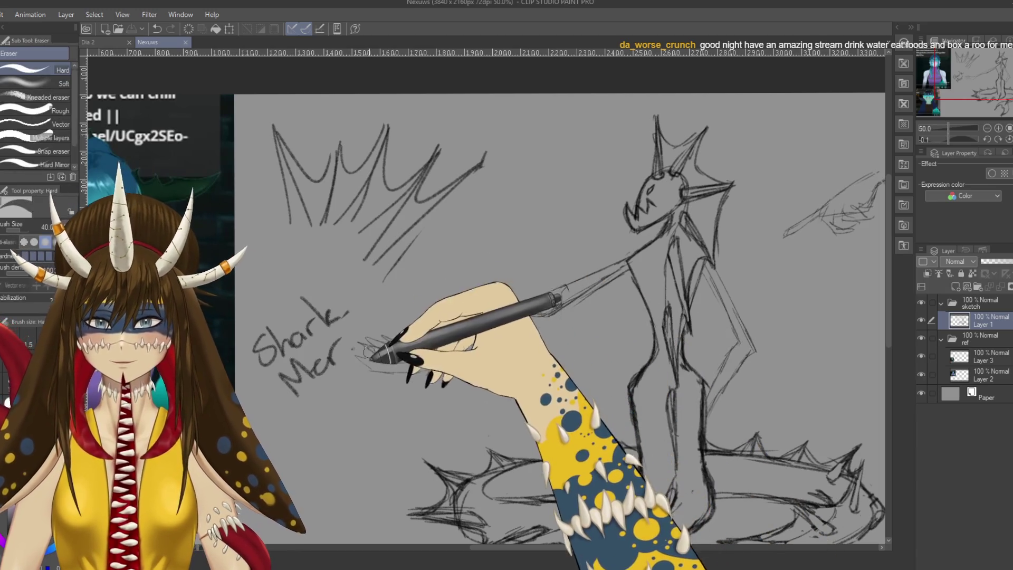
pyautogui.moveTo(361, 349)
pyautogui.mouseDown()
pyautogui.moveTo(387, 370)
pyautogui.moveTo(413, 320)
pyautogui.mouseUp()
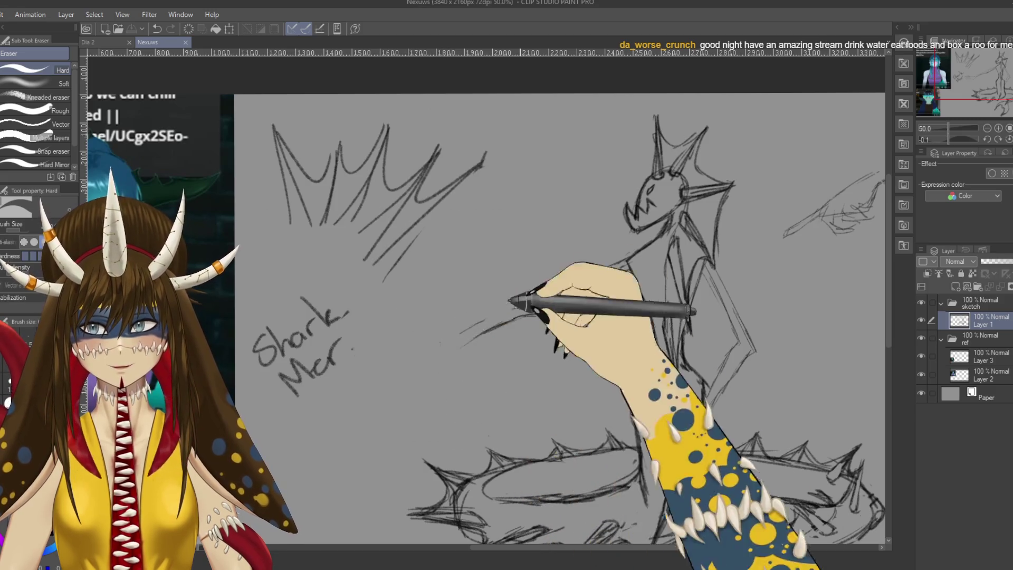
pyautogui.moveTo(588, 282); pyautogui.dragTo(613, 261)
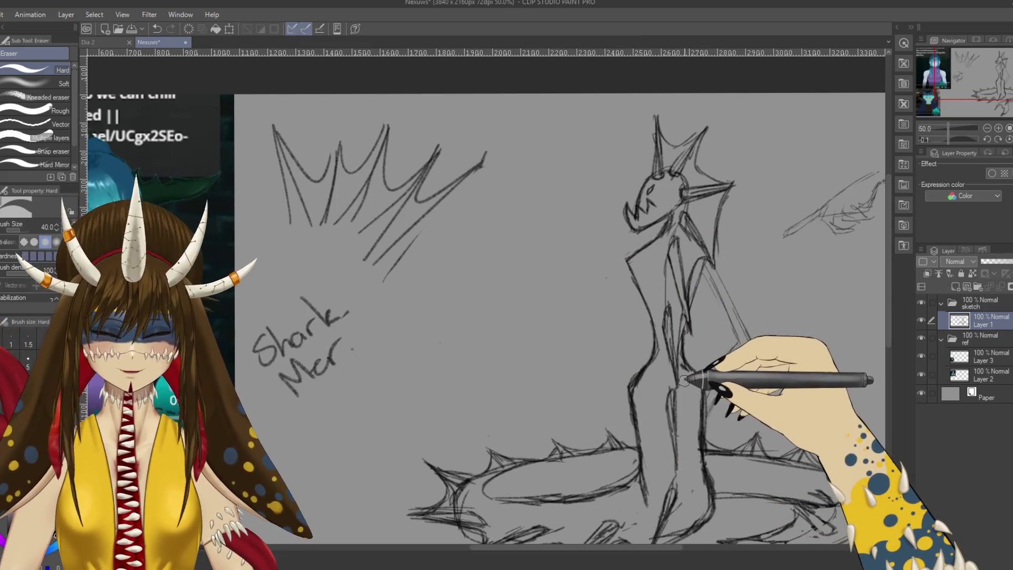
pyautogui.press('p')
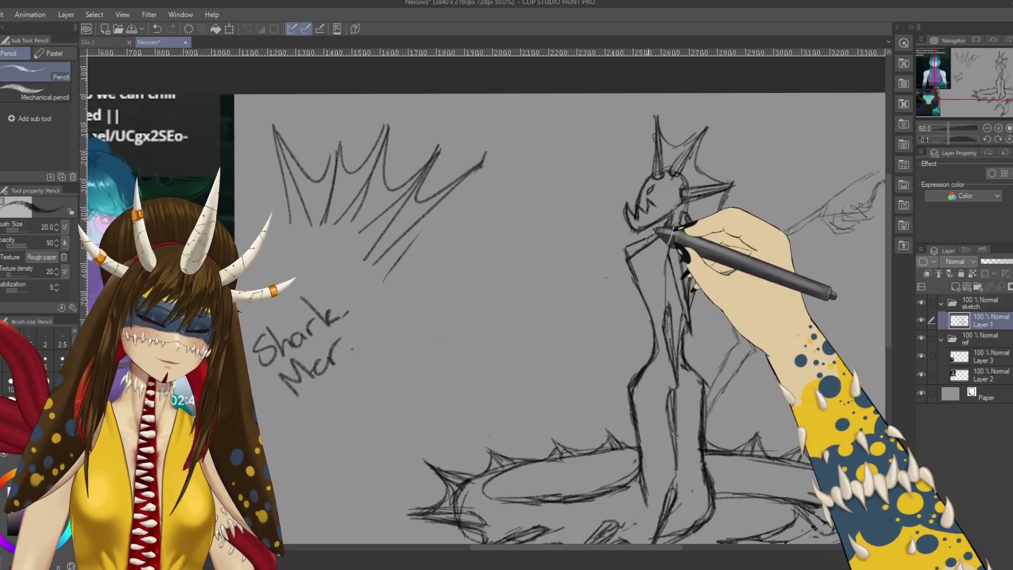
pyautogui.press('e')
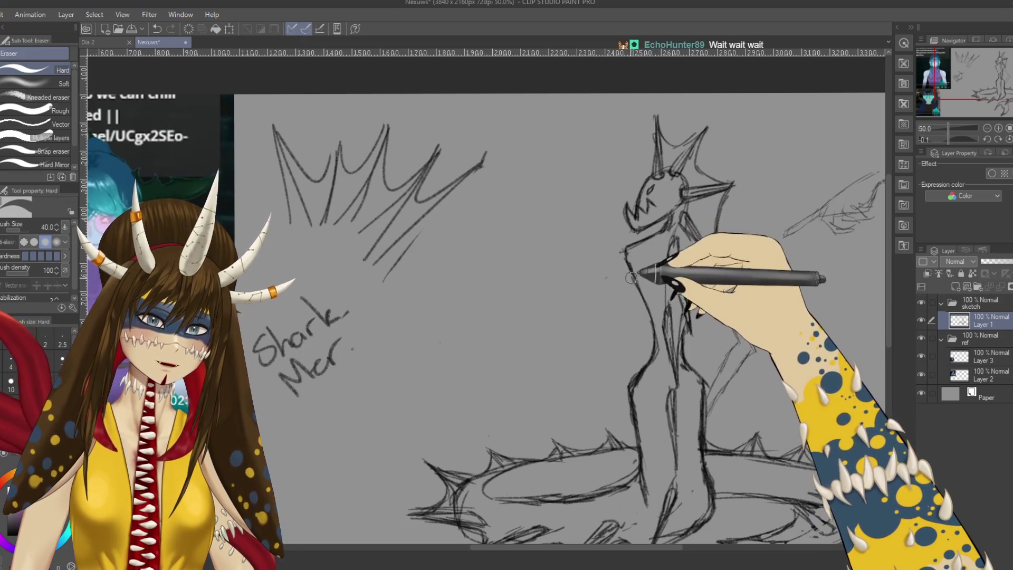
pyautogui.press('p')
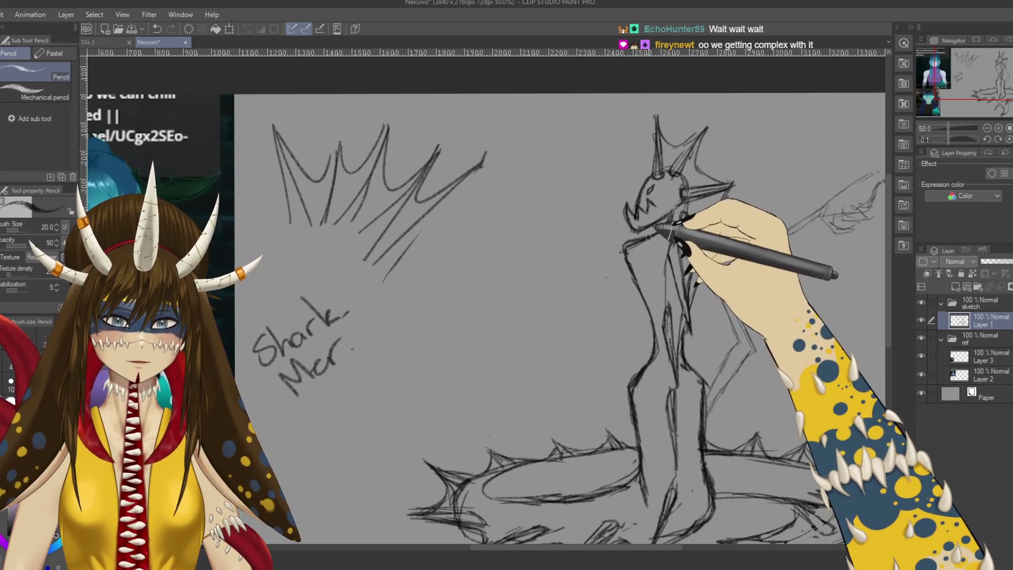
pyautogui.press('e')
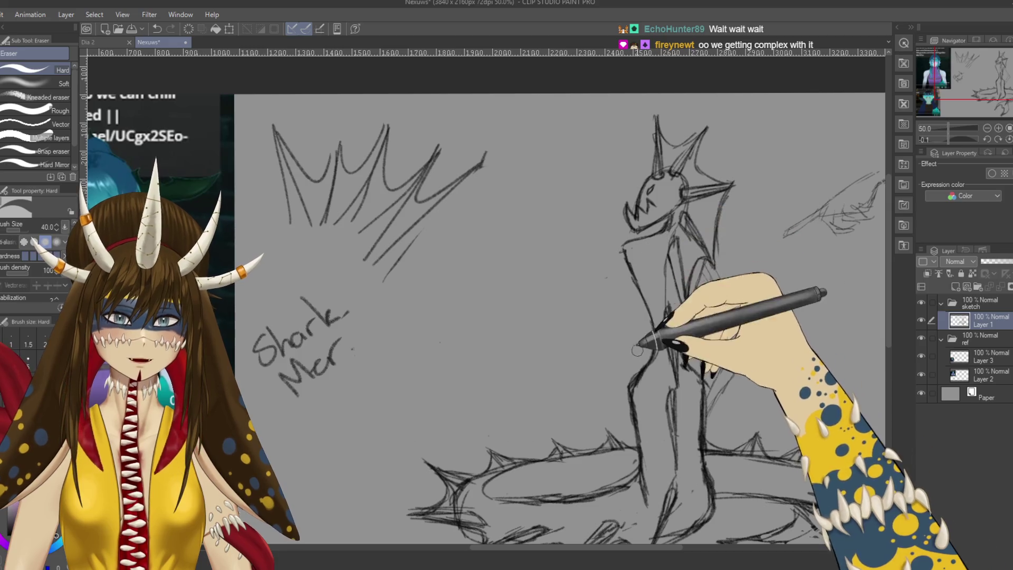
# Step: Pencil short shoulder strokes and a long angled arm line dropping left from the shoulder
pyautogui.press('p')
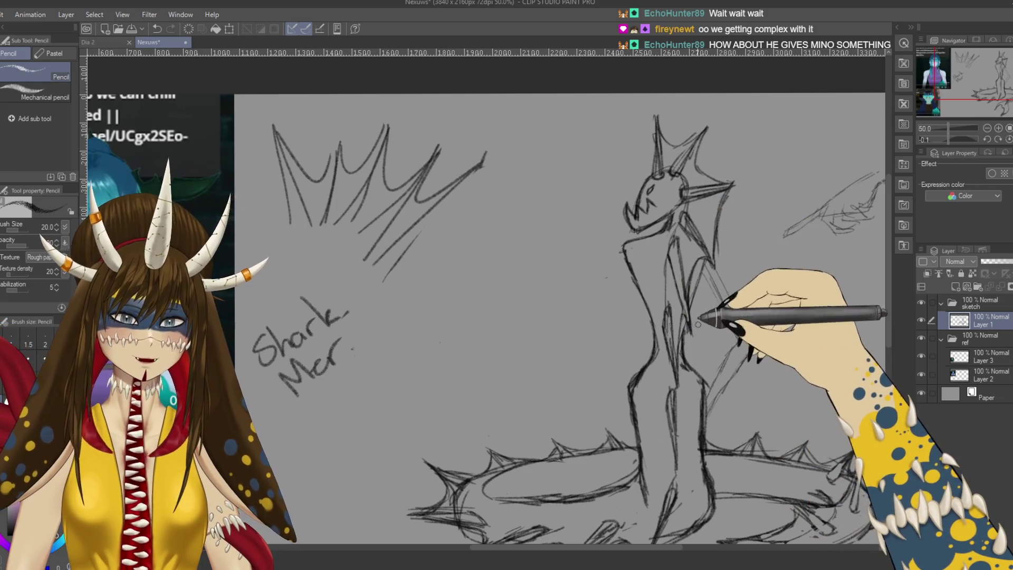
pyautogui.moveTo(778, 287); pyautogui.dragTo(750, 318)
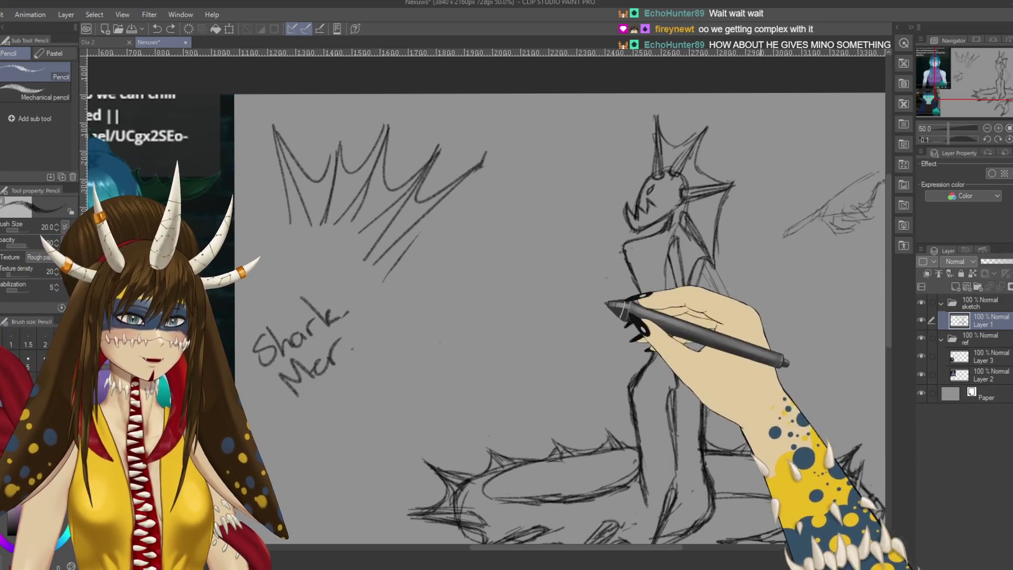
pyautogui.moveTo(622, 252)
pyautogui.mouseDown()
pyautogui.moveTo(551, 360)
pyautogui.moveTo(453, 370)
pyautogui.mouseUp()
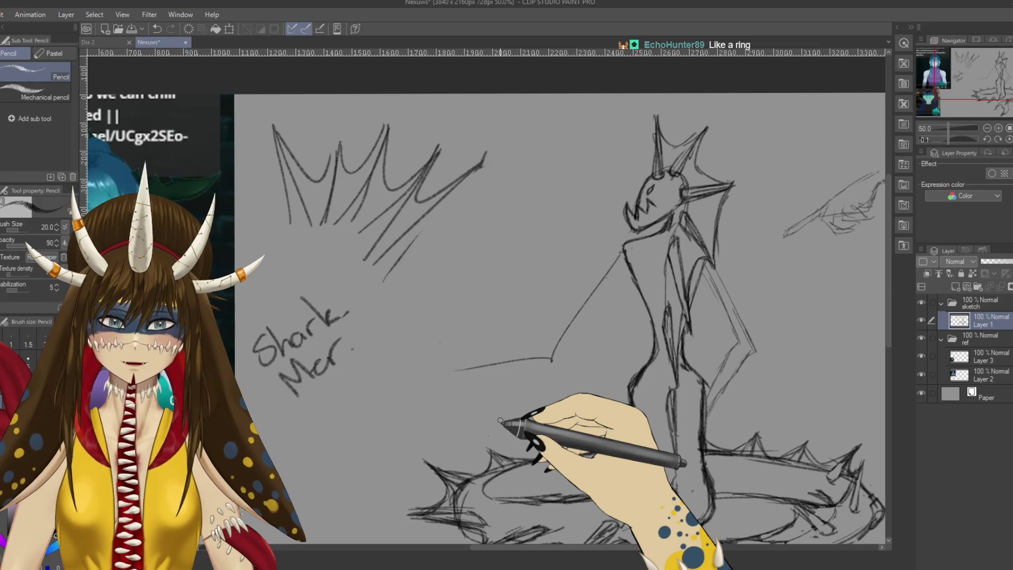
pyautogui.scroll(-3, 674, 343)
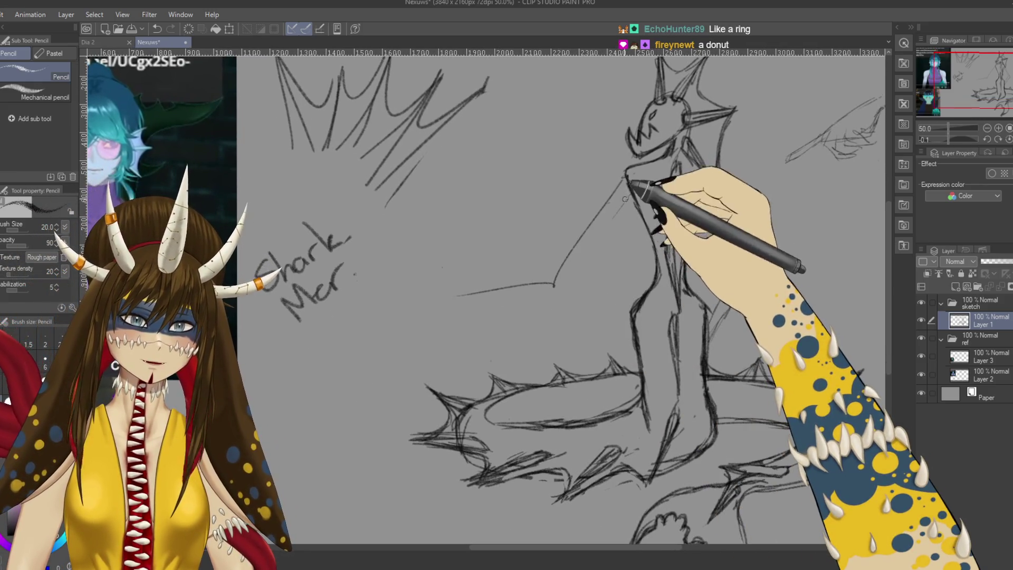
pyautogui.press('m')
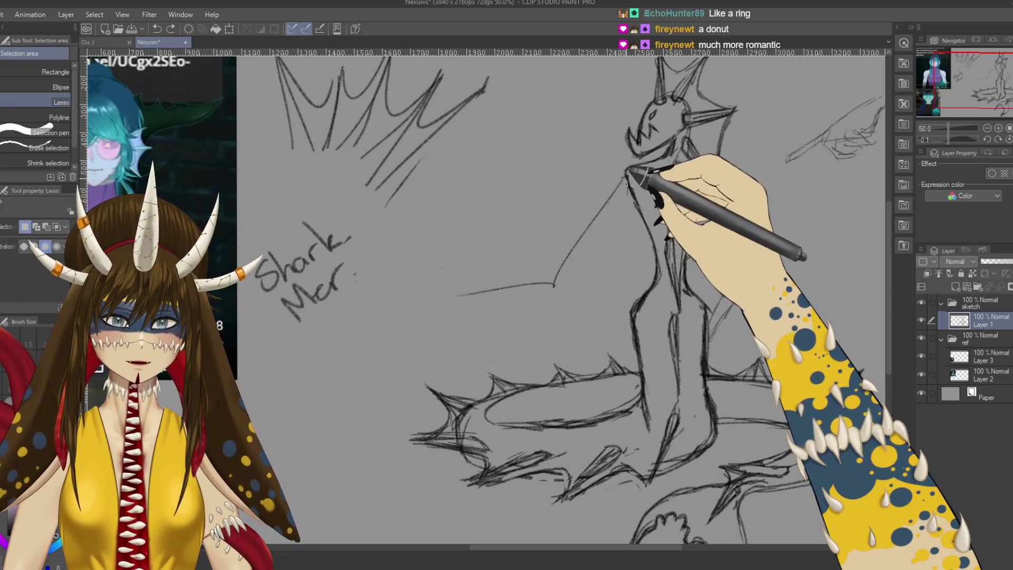
pyautogui.moveTo(625, 176); pyautogui.dragTo(613, 285)
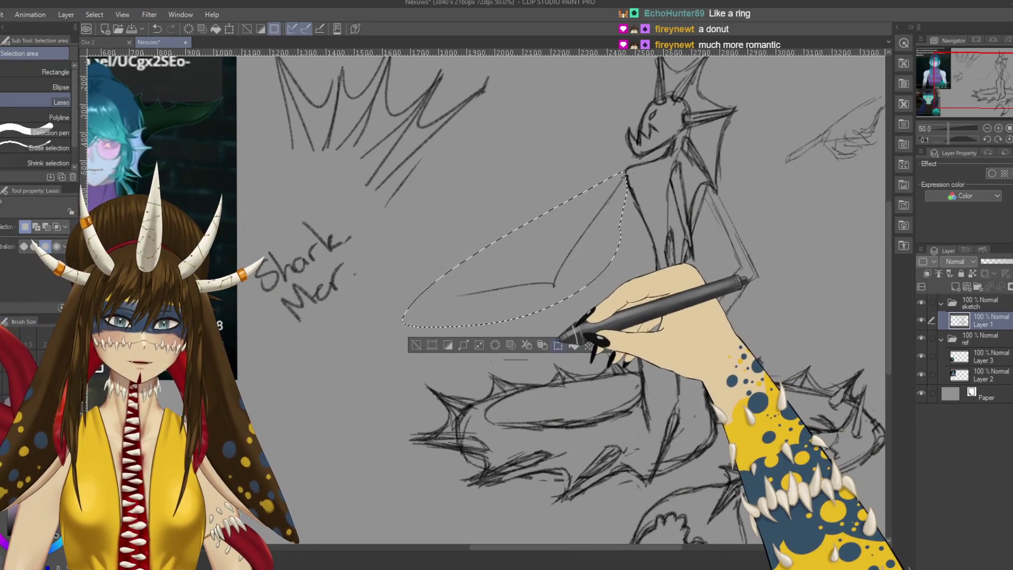
pyautogui.hotkey('ctrl', 't')
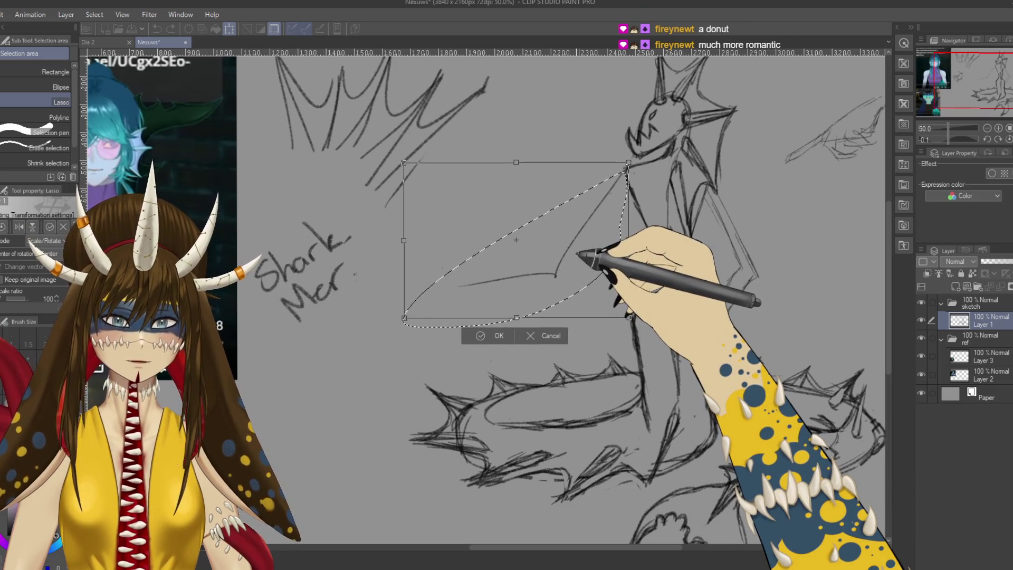
pyautogui.press('Return')
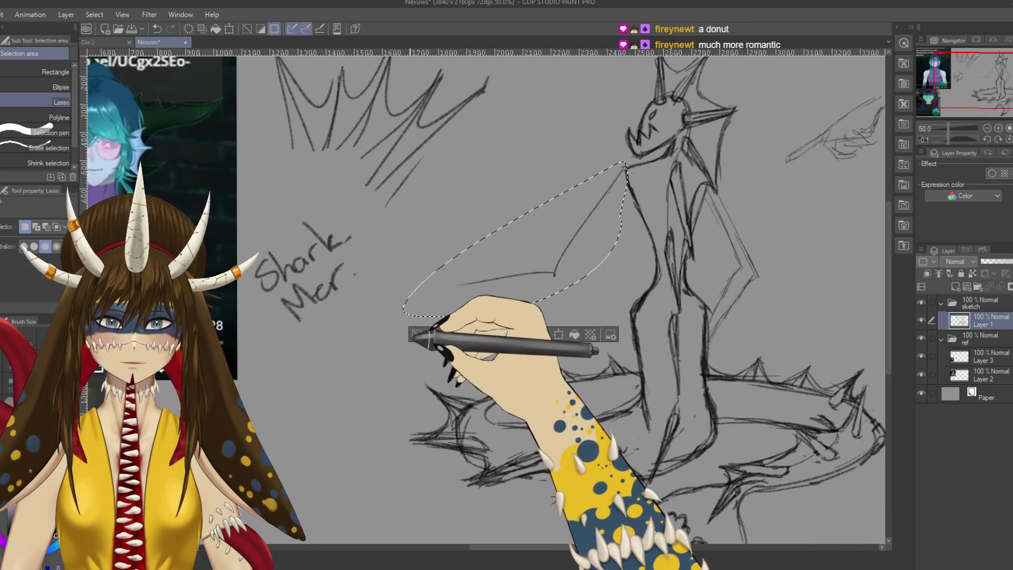
pyautogui.hotkey('ctrl', 'd')
pyautogui.press('p')
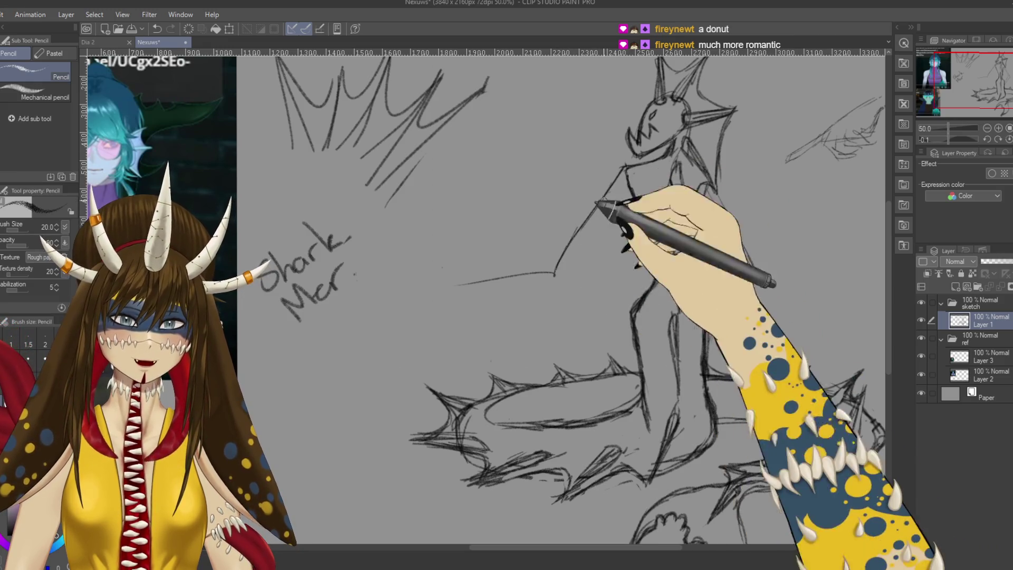
# Step: Add a second pencil contour along the angled arm and tilt the canvas counterclockwise
pyautogui.moveTo(633, 179); pyautogui.dragTo(591, 229)
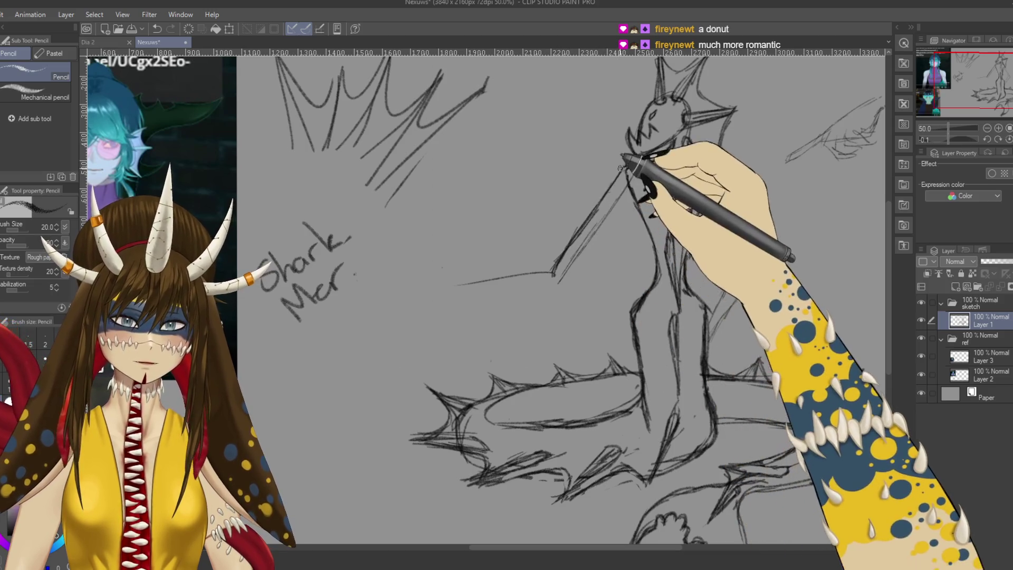
pyautogui.press('e')
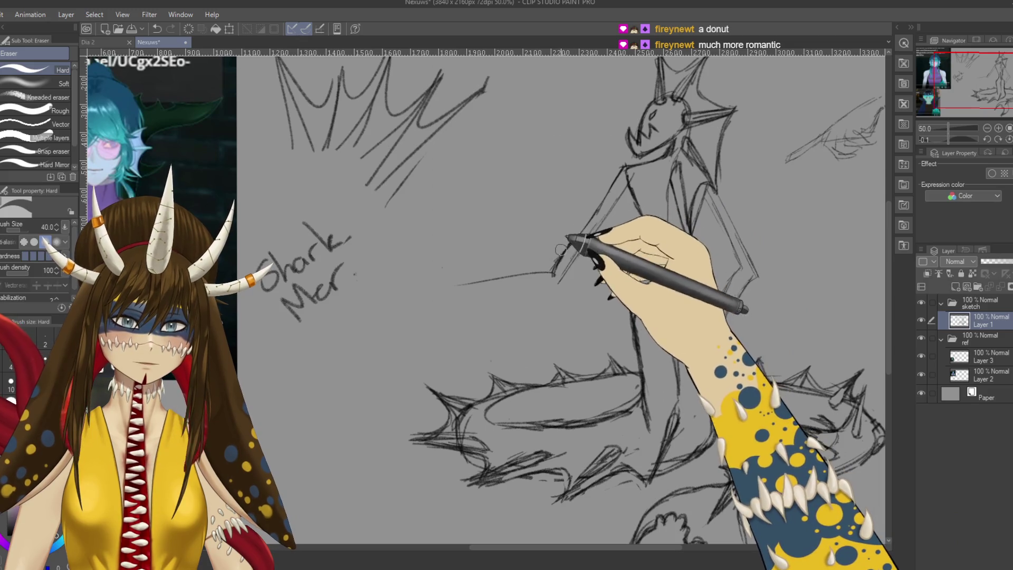
pyautogui.press('p')
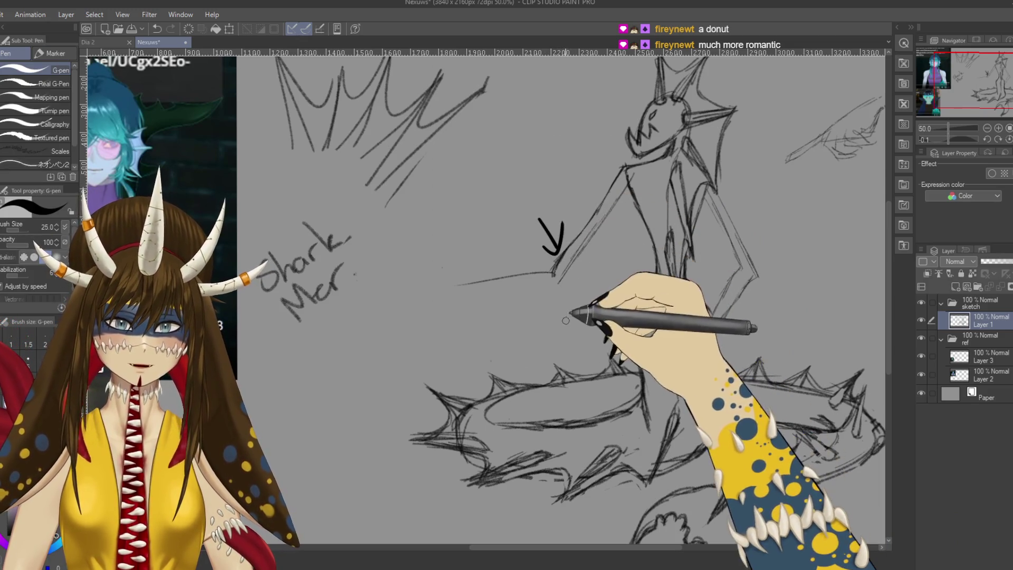
pyautogui.press('p')
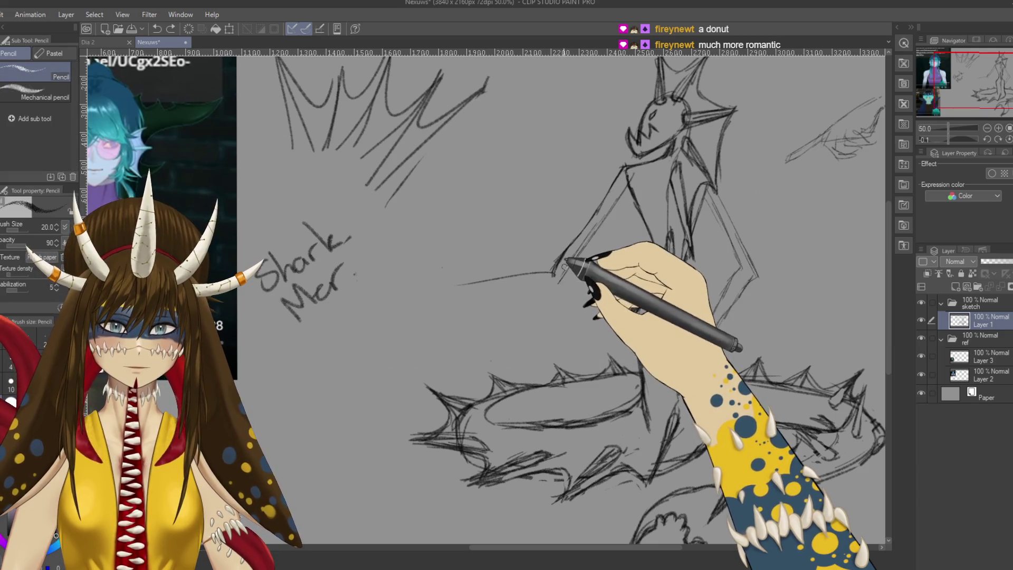
pyautogui.moveTo(570, 265); pyautogui.dragTo(615, 208)
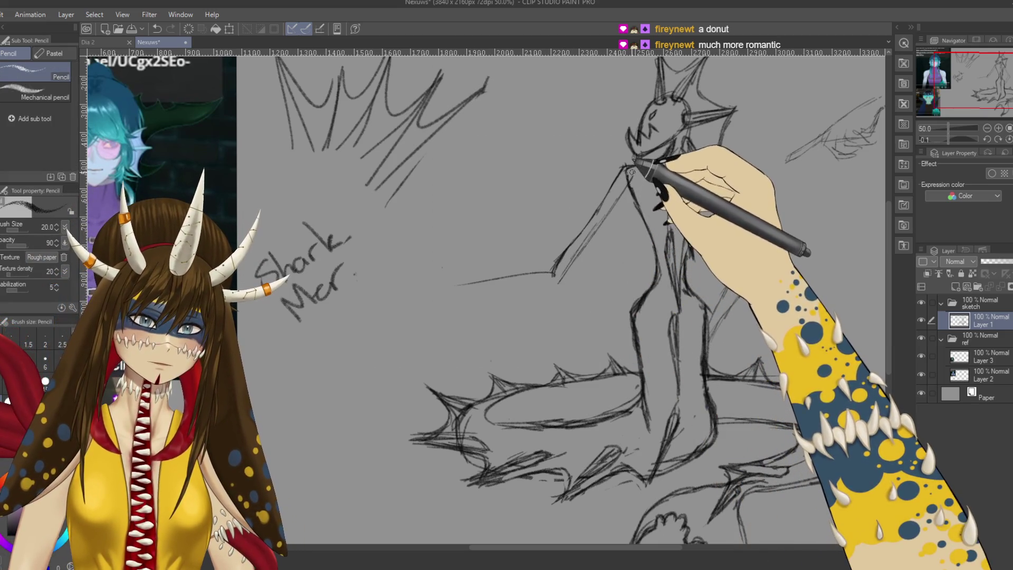
pyautogui.moveTo(634, 167); pyautogui.dragTo(561, 284)
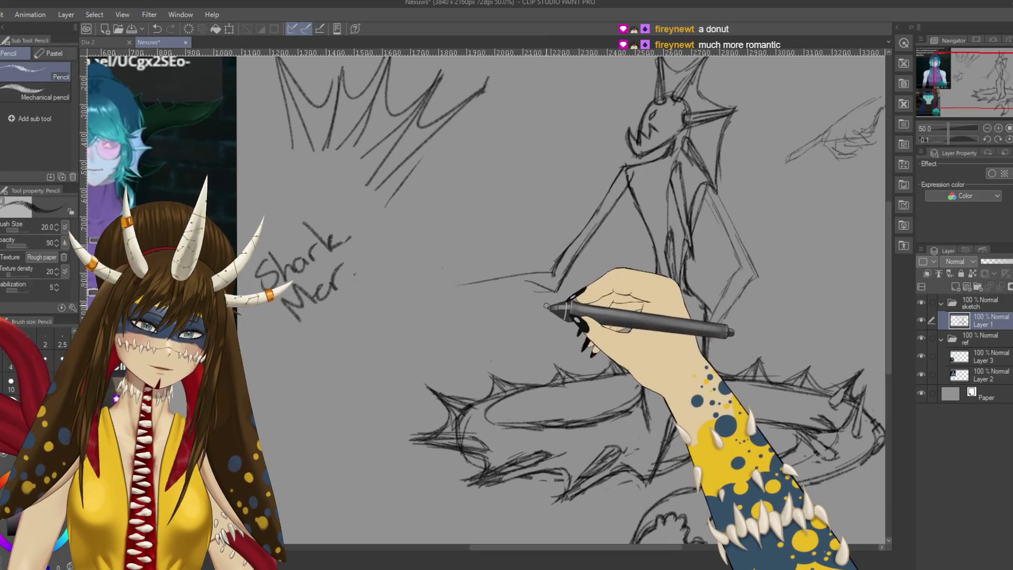
pyautogui.moveTo(423, 233)
pyautogui.mouseDown()
pyautogui.moveTo(463, 296)
pyautogui.moveTo(518, 260)
pyautogui.mouseUp()
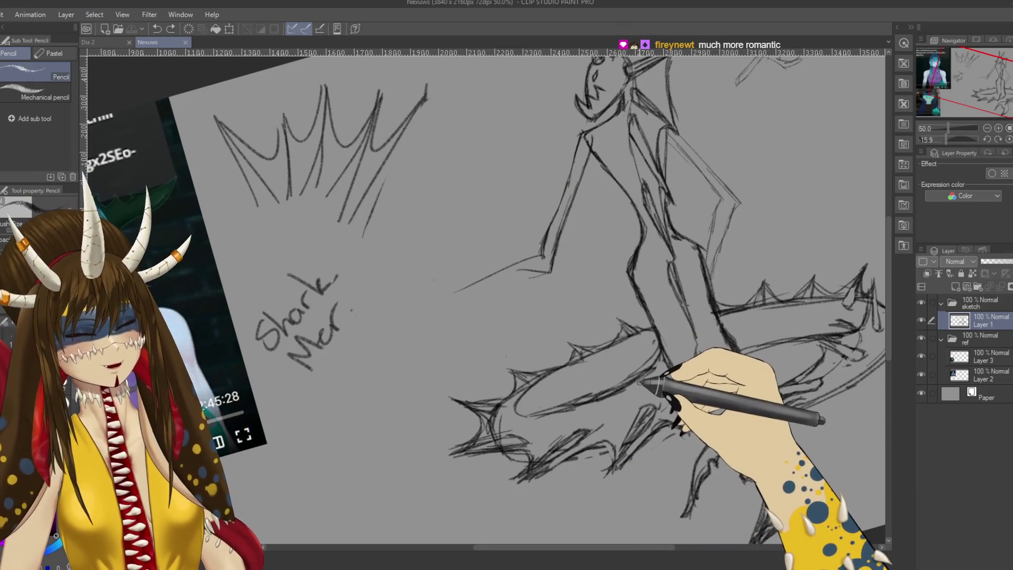
pyautogui.scroll(2, 553, 238)
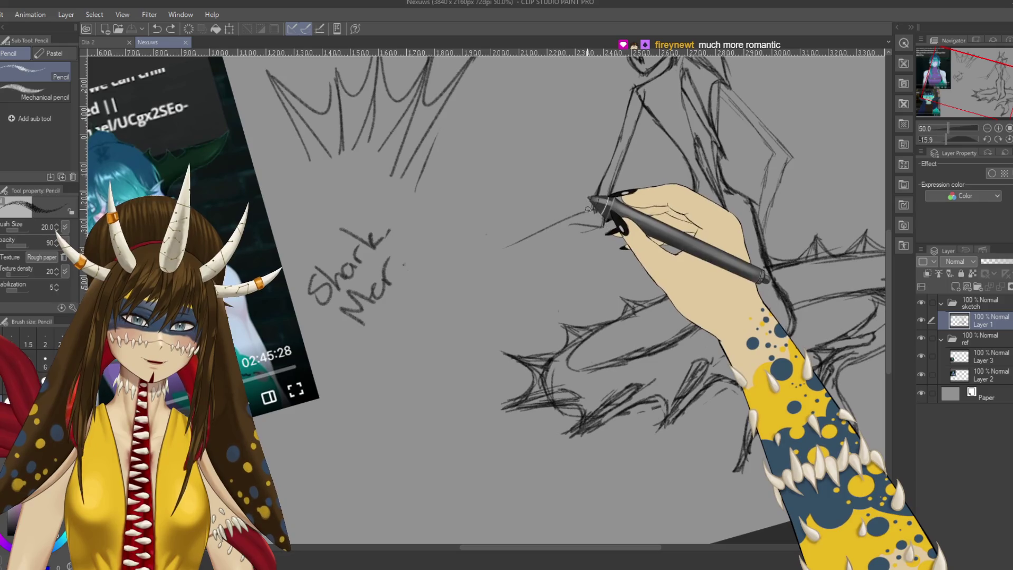
# Step: Tilt the canvas, firm up the outstretched arm and elbow in pencil, then set rotation back upright
pyautogui.moveTo(597, 207); pyautogui.dragTo(572, 225)
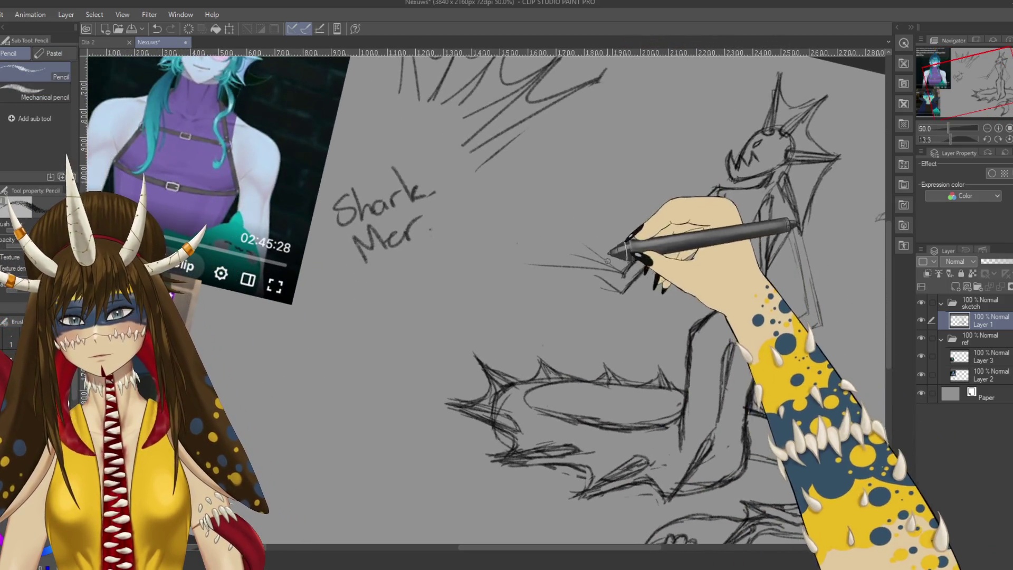
pyautogui.moveTo(482, 215)
pyautogui.mouseDown()
pyautogui.moveTo(447, 281)
pyautogui.moveTo(451, 267)
pyautogui.mouseUp()
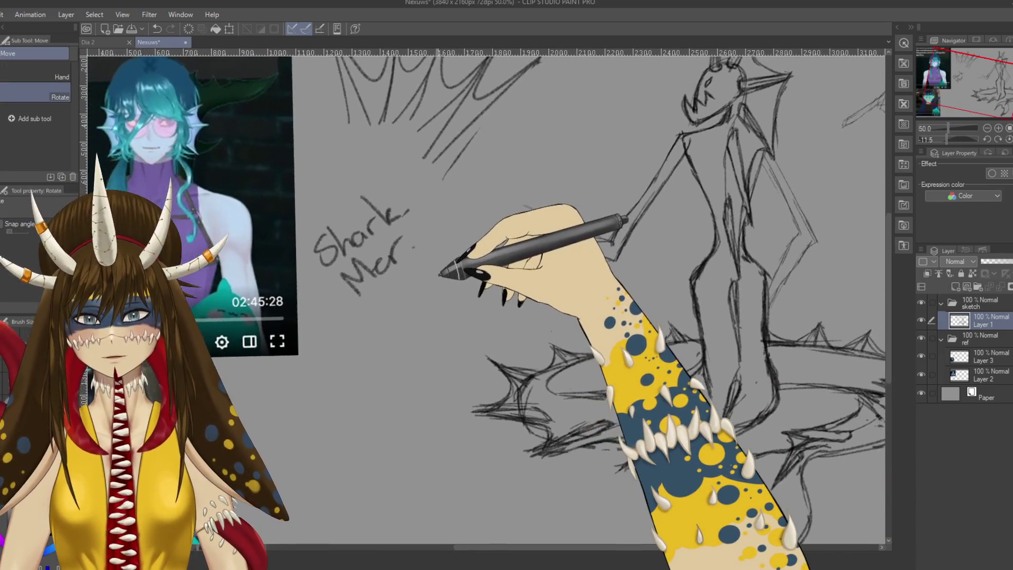
pyautogui.moveTo(585, 237); pyautogui.dragTo(621, 273)
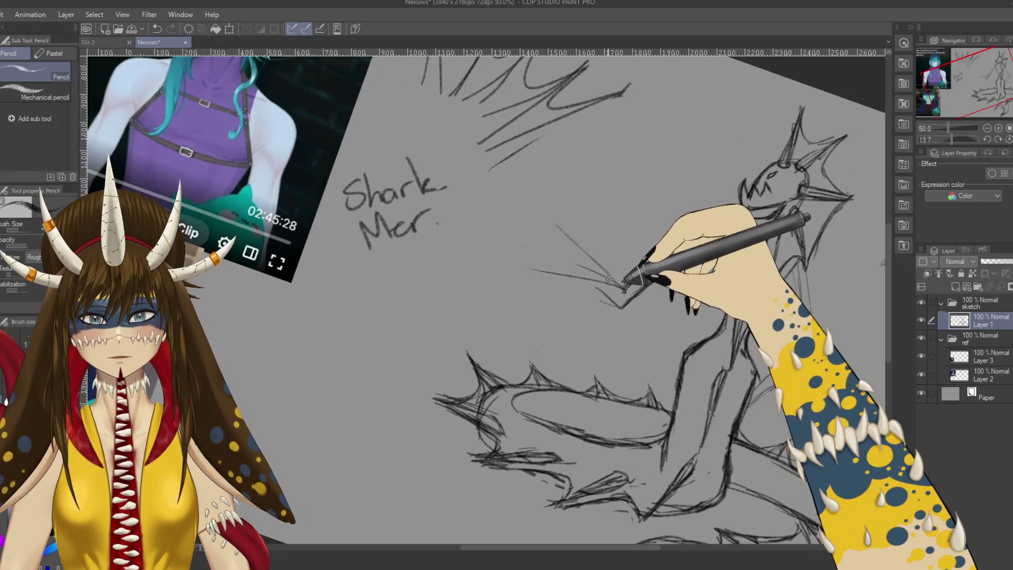
pyautogui.moveTo(565, 230)
pyautogui.mouseDown()
pyautogui.moveTo(467, 248)
pyautogui.moveTo(493, 225)
pyautogui.mouseUp()
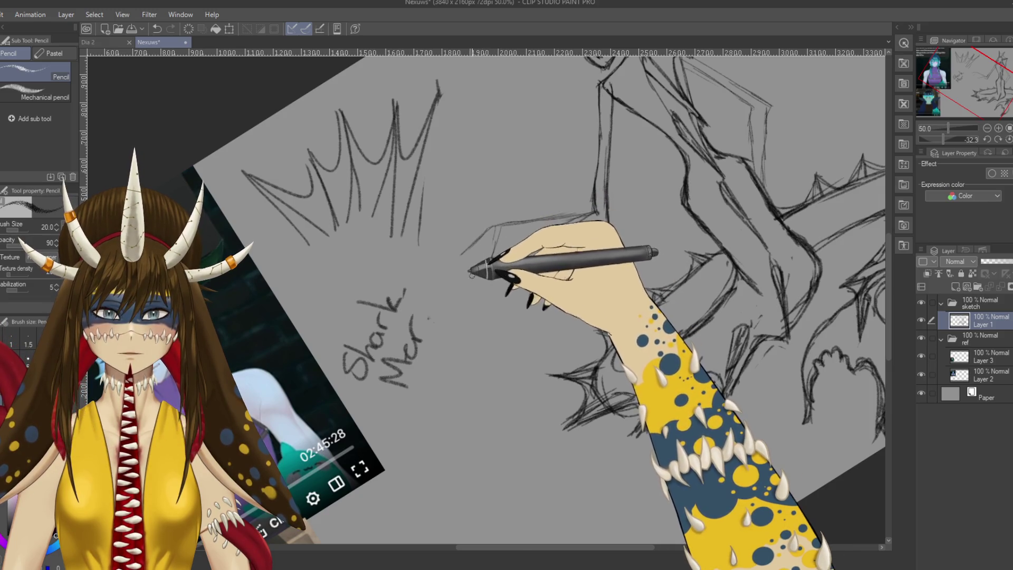
pyautogui.moveTo(507, 230); pyautogui.dragTo(455, 265)
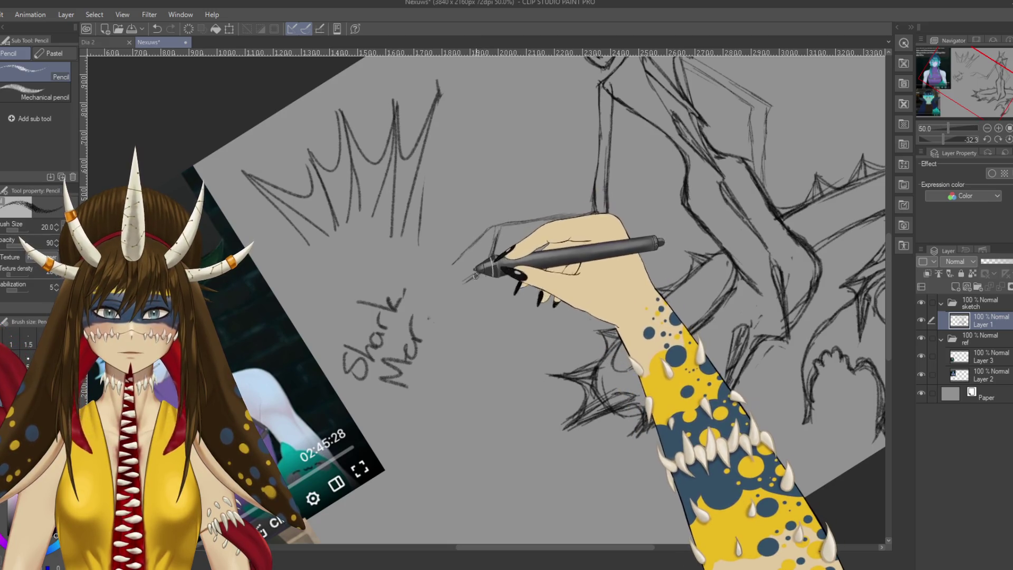
pyautogui.moveTo(486, 226); pyautogui.dragTo(580, 205)
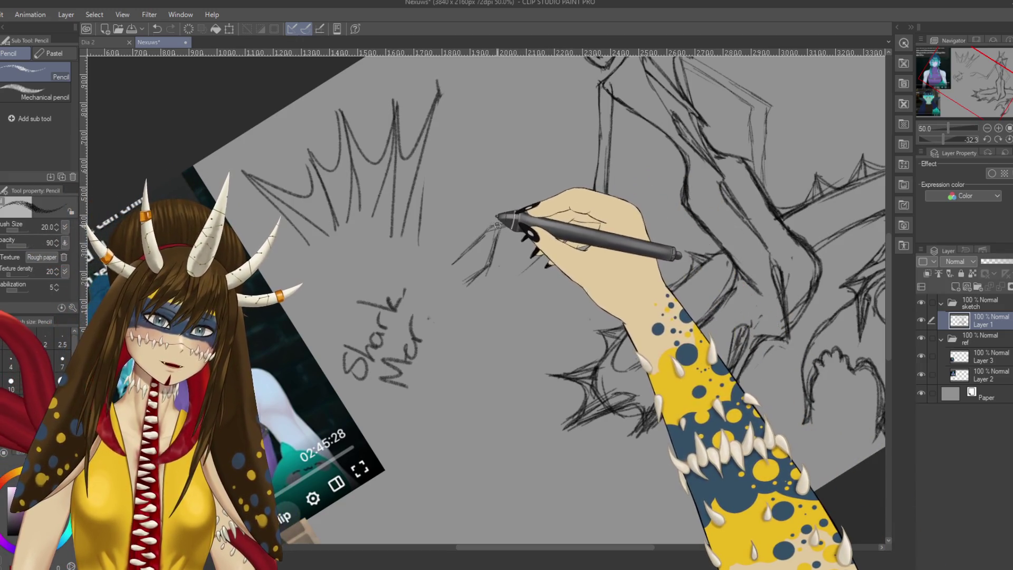
pyautogui.moveTo(487, 229); pyautogui.dragTo(573, 360)
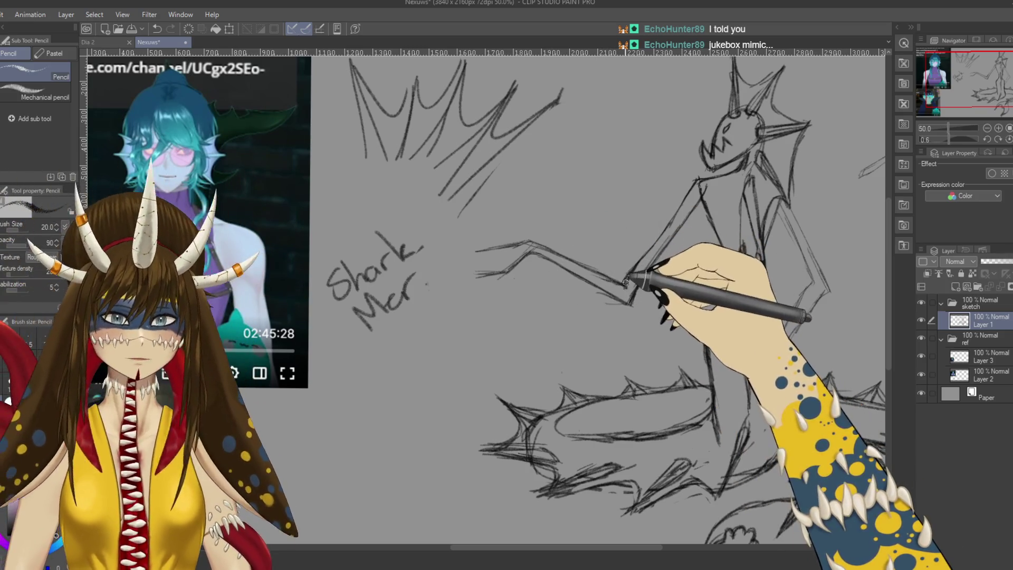
# Step: Alternate erasing and pencilling to run faint lines down the figure's right side below the head
pyautogui.press('e')
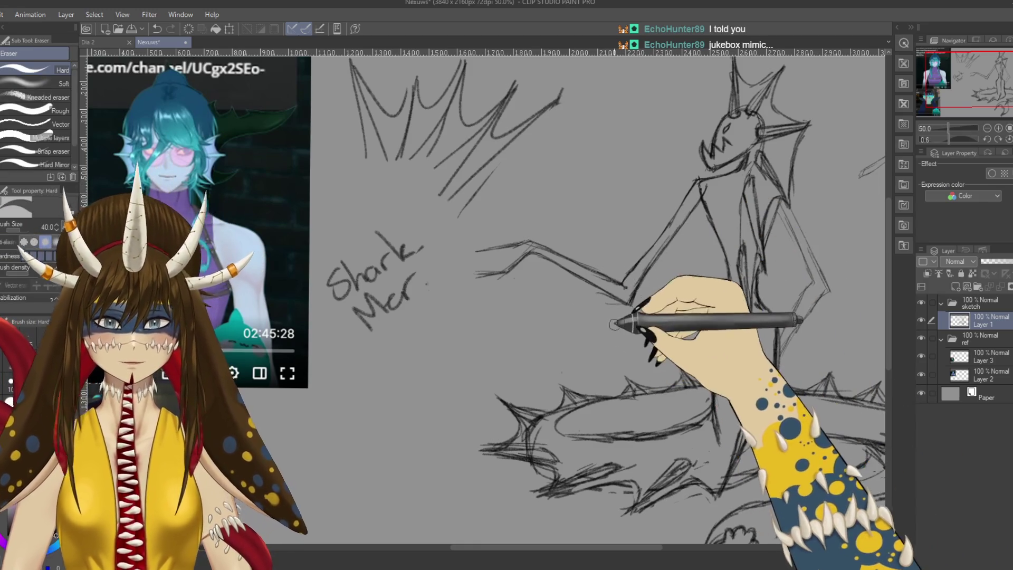
pyautogui.press('p')
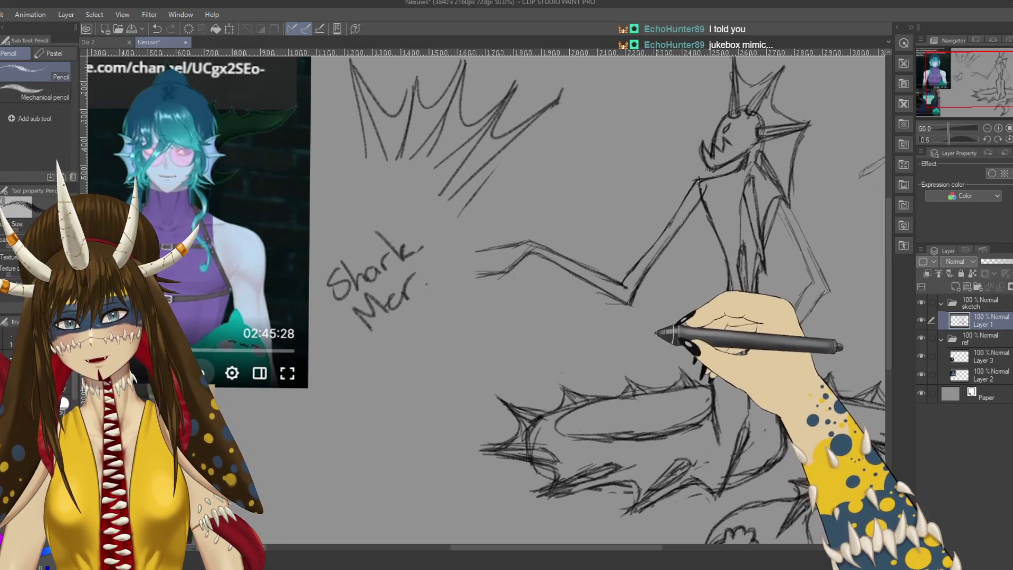
pyautogui.press('e')
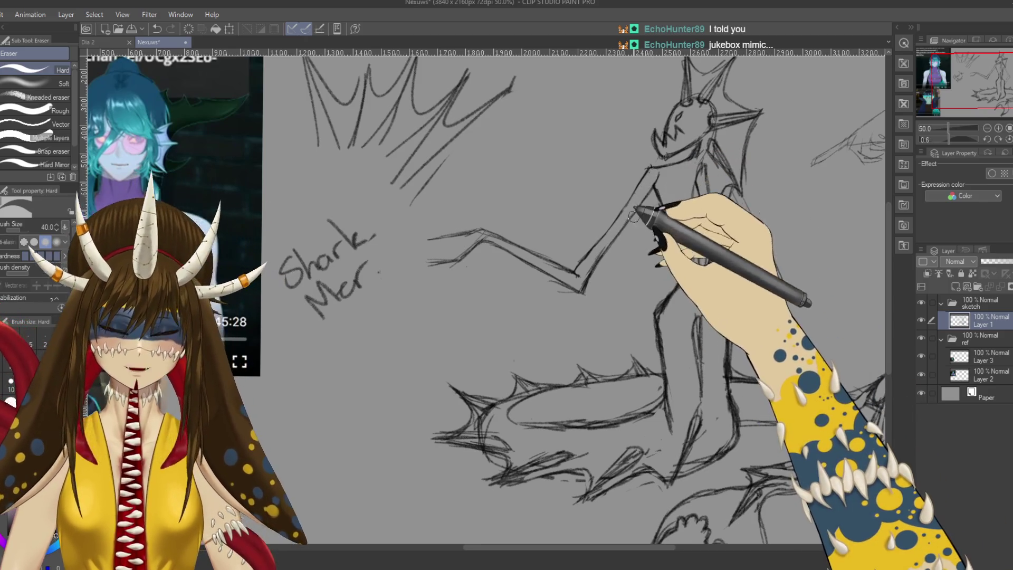
pyautogui.press('p')
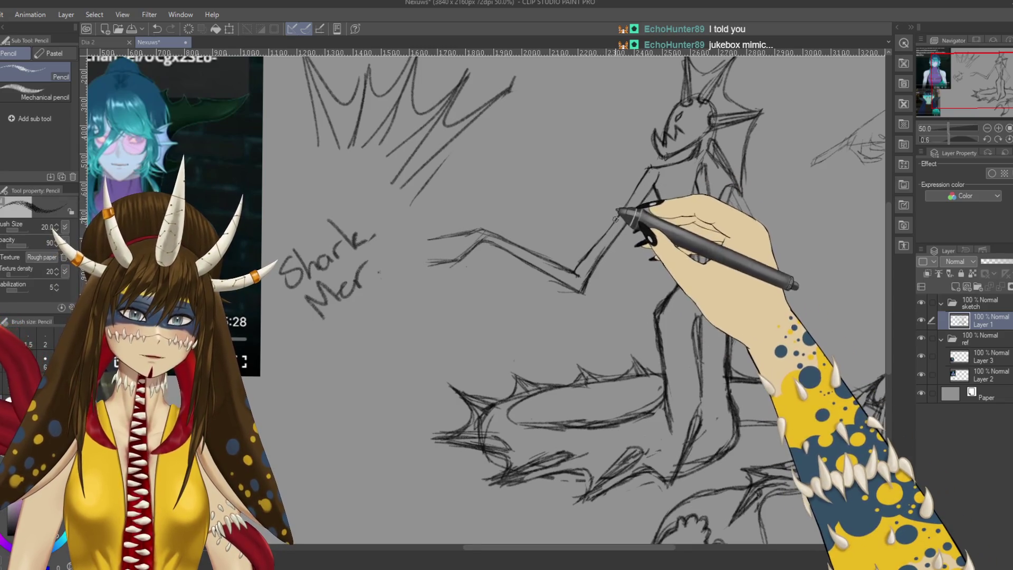
pyautogui.moveTo(679, 226); pyautogui.dragTo(740, 182)
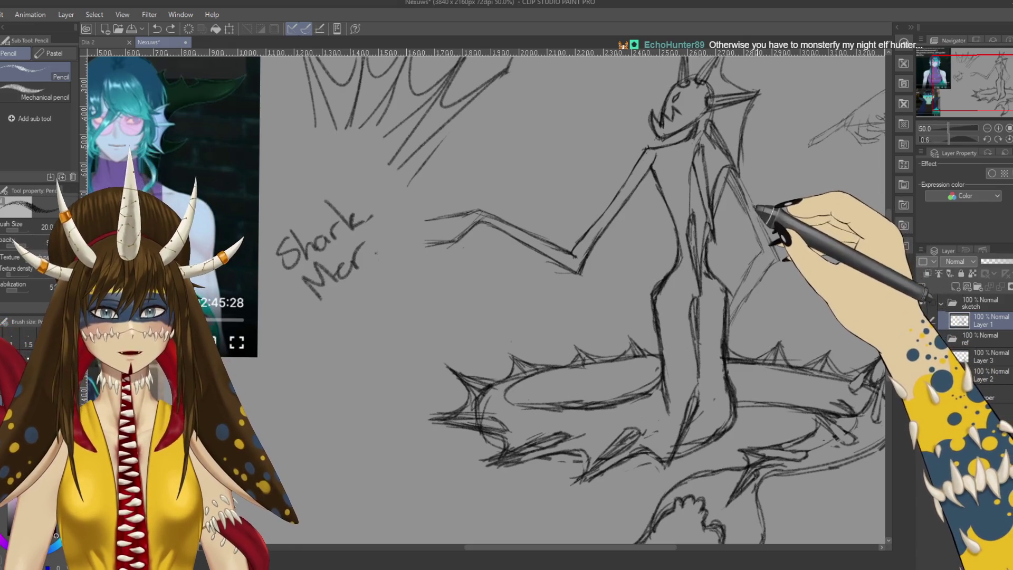
pyautogui.press('m')
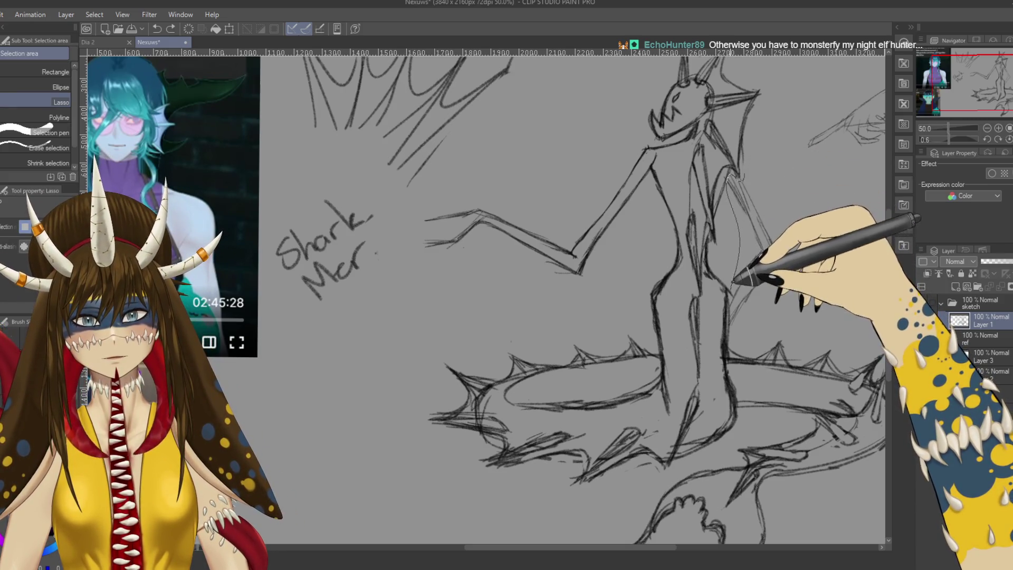
# Step: Lasso and transform the arm hanging beside the torso, then zoom out to 33.3% to see the figure
pyautogui.moveTo(740, 174); pyautogui.dragTo(732, 333)
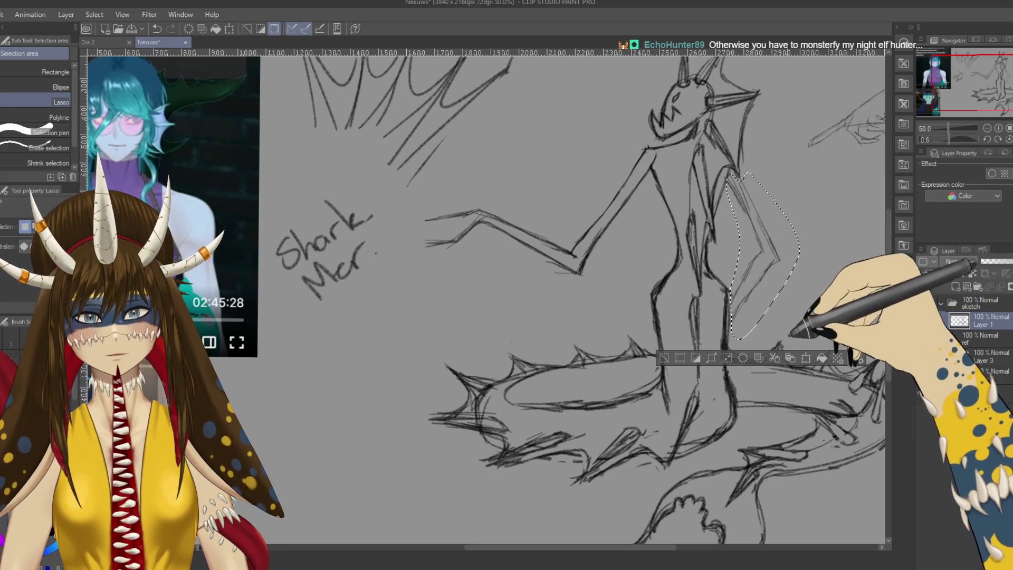
pyautogui.click(805, 358)
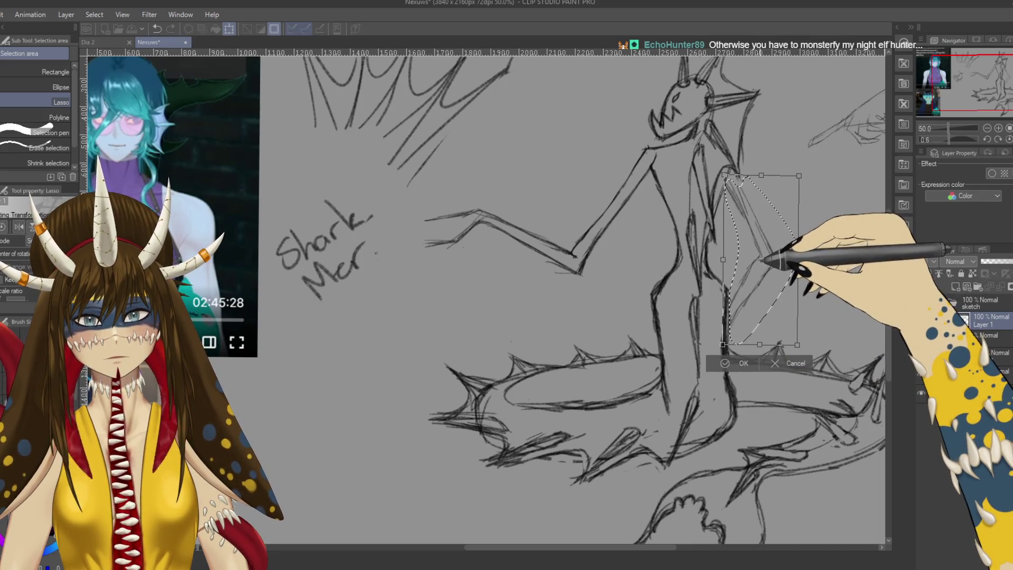
pyautogui.click(736, 362)
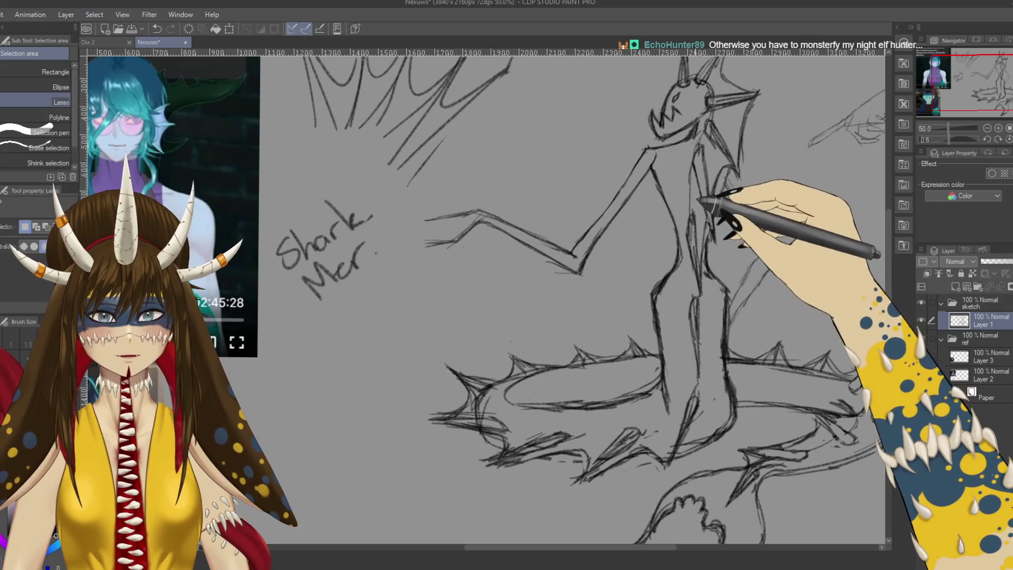
pyautogui.press('p')
pyautogui.press('p')
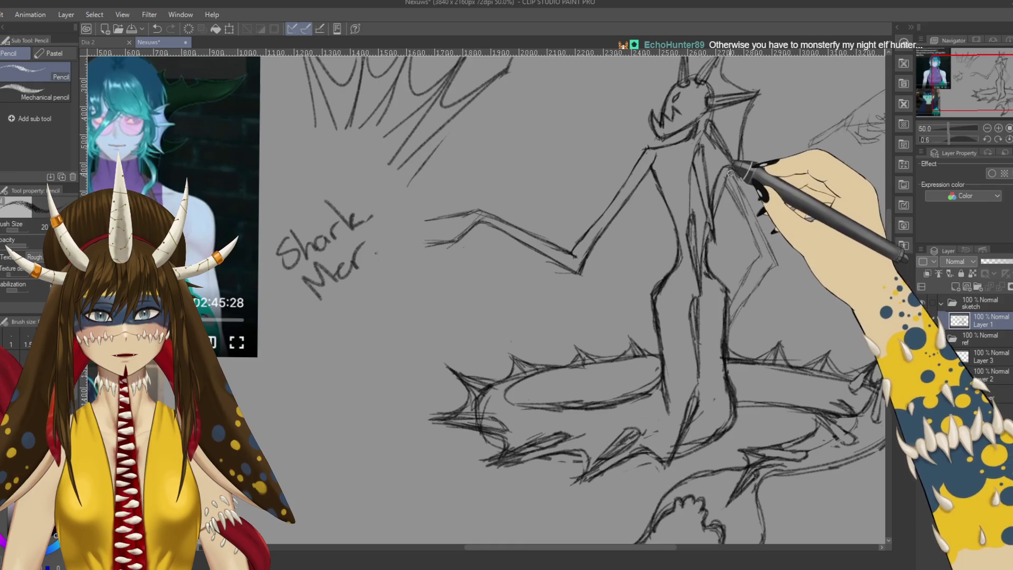
pyautogui.press('e')
pyautogui.hotkey('ctrl', '-')
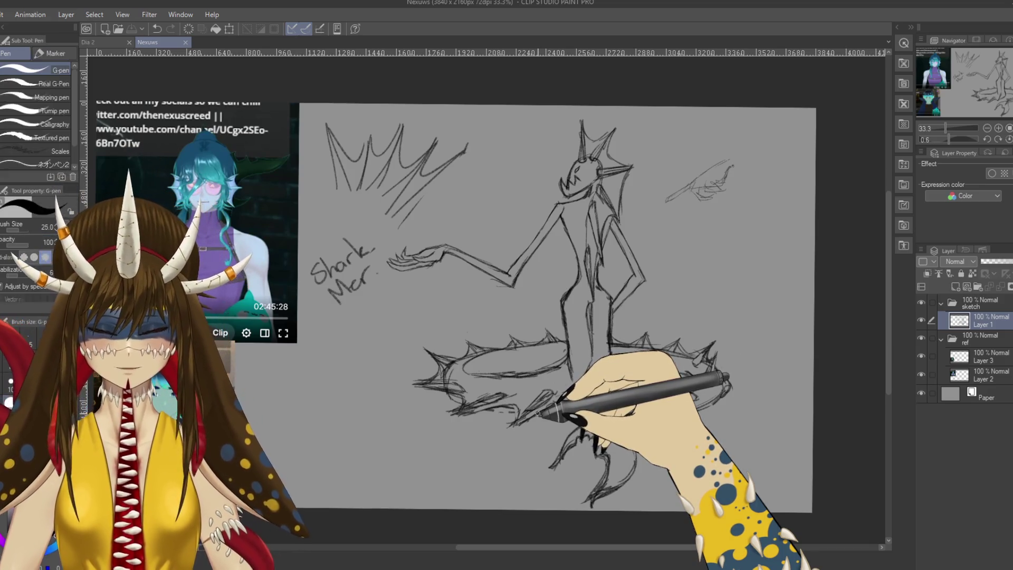
# Step: Sketch a curving line down from the right fin and check the whole sketch zoomed out and back in
pyautogui.press('p')
pyautogui.scroll(1, 530, 396)
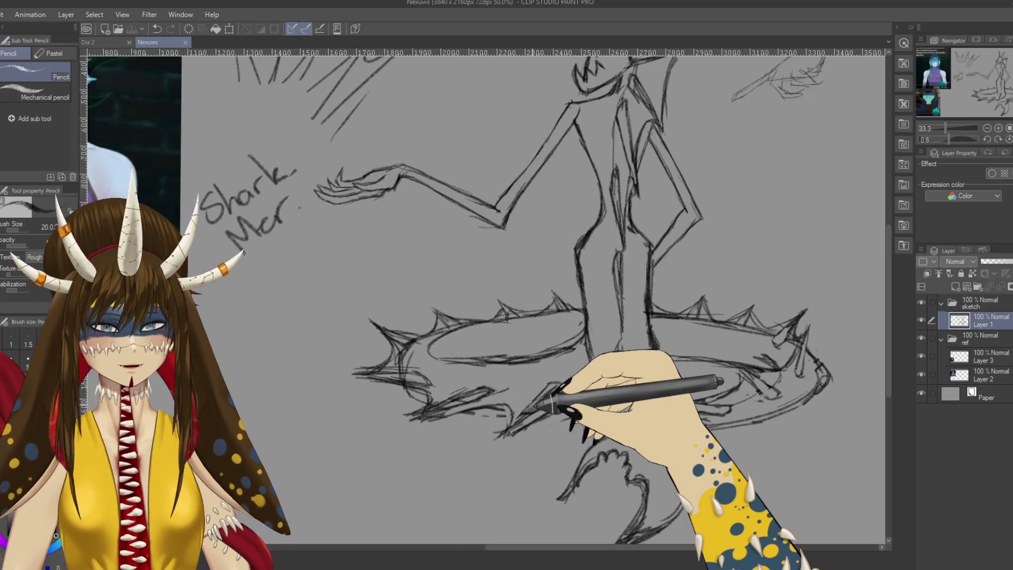
pyautogui.moveTo(633, 349); pyautogui.dragTo(625, 318)
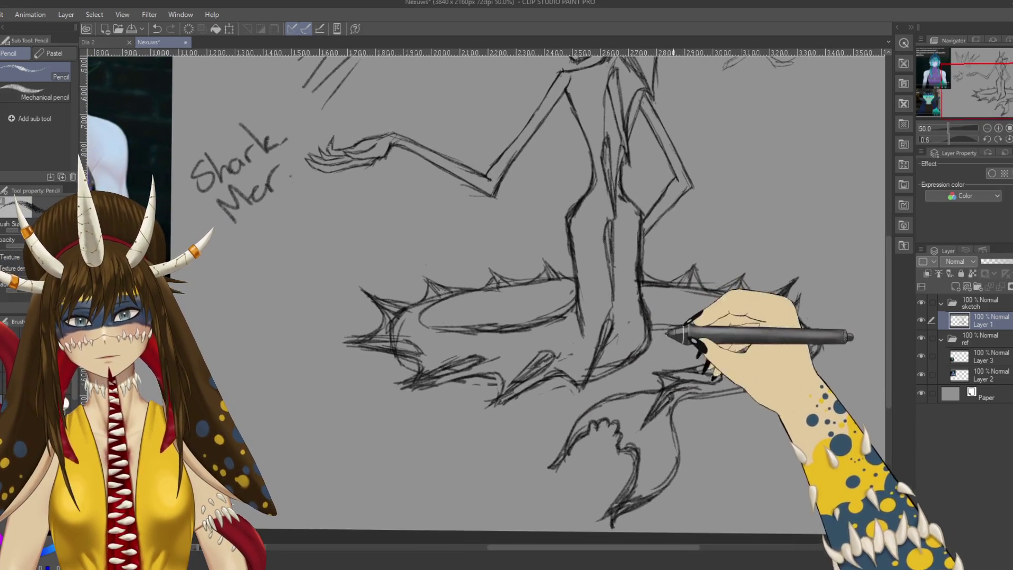
pyautogui.moveTo(795, 317); pyautogui.dragTo(696, 393)
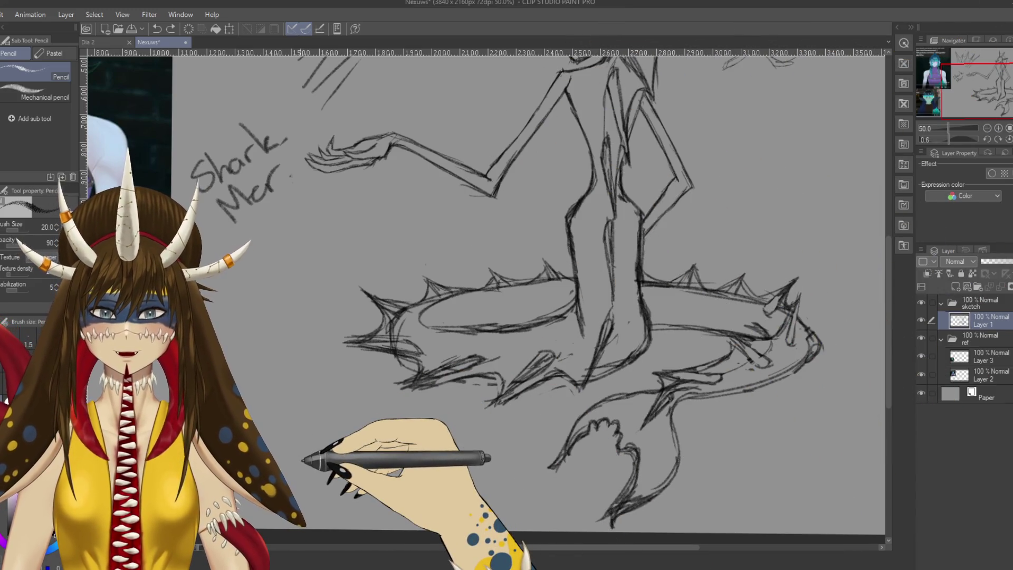
pyautogui.scroll(3, 506, 300)
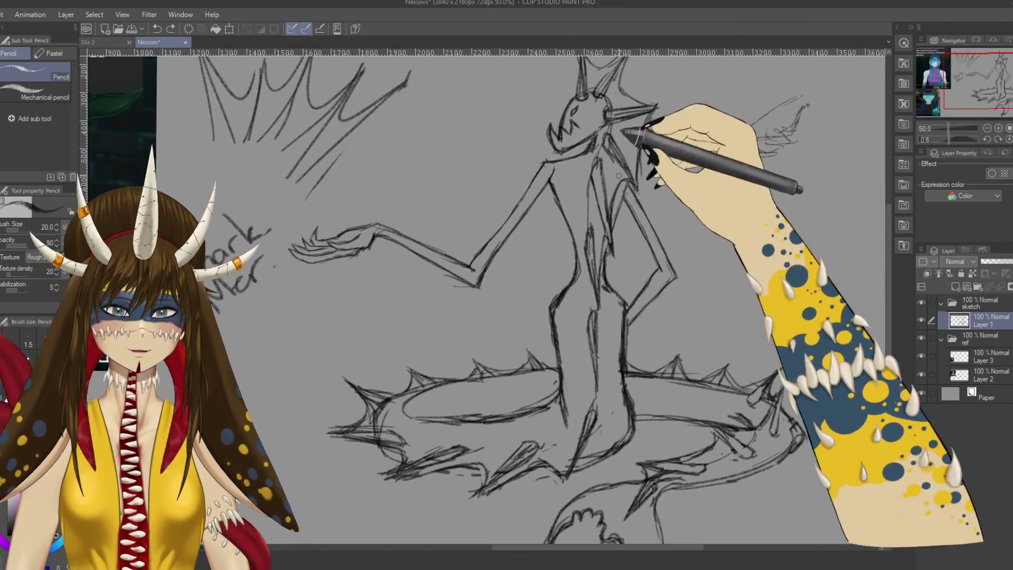
pyautogui.hotkey('ctrl', '-')
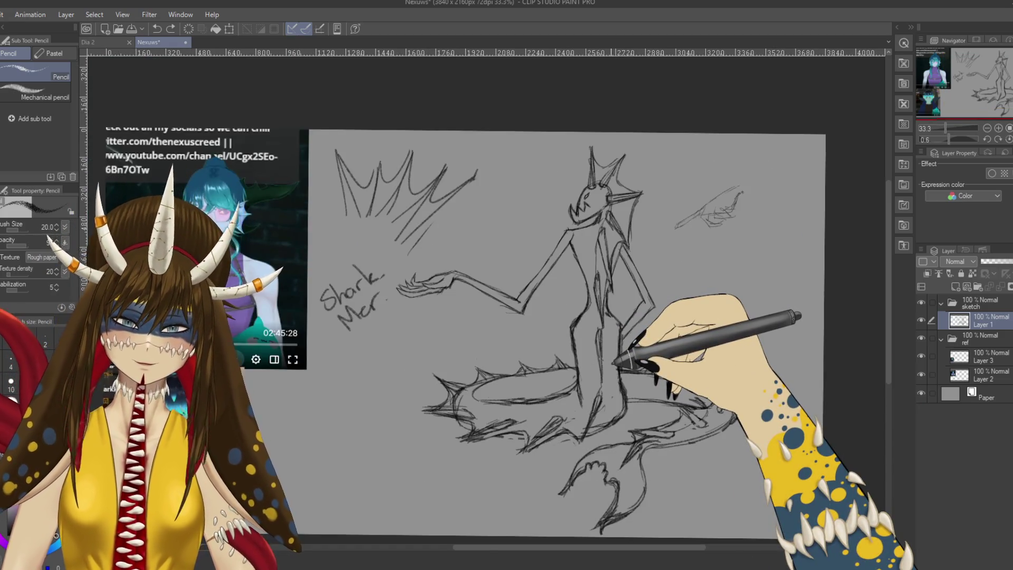
pyautogui.hotkey('ctrl', '+')
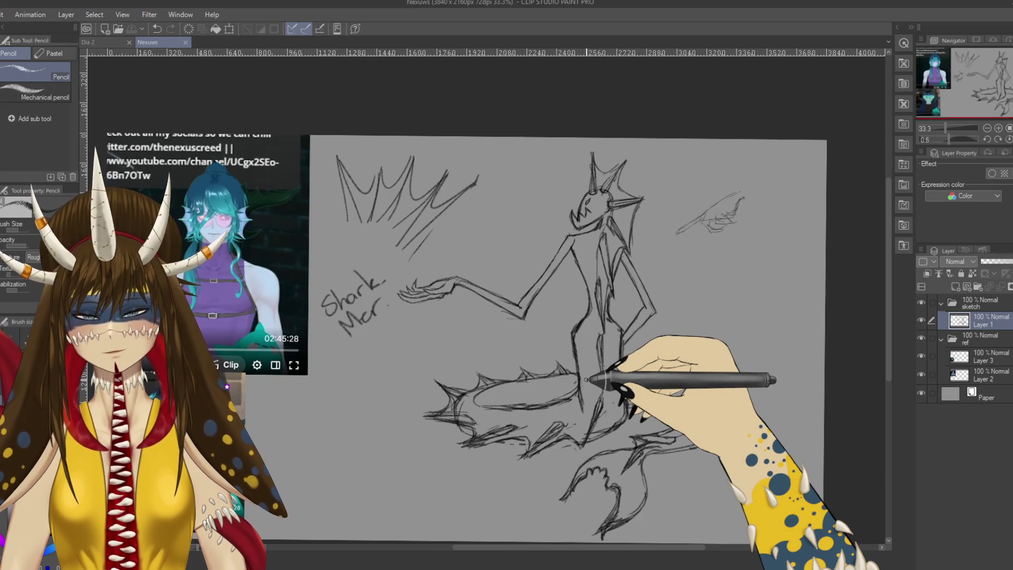
pyautogui.scroll(2, 579, 335)
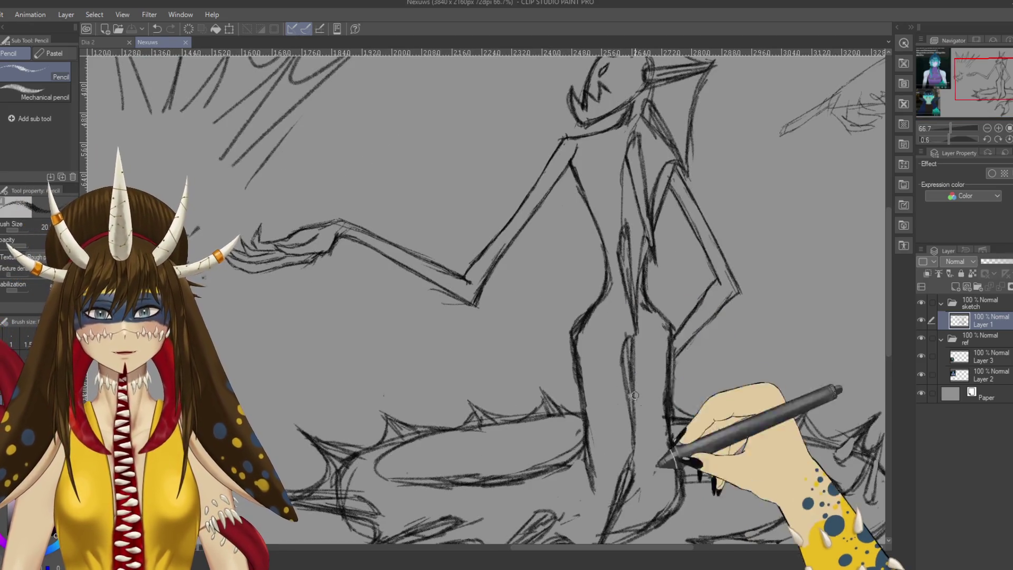
# Step: Redraw the right side of the head and neck with sharper spikes, swapping pencil and hard eraser
pyautogui.press('e')
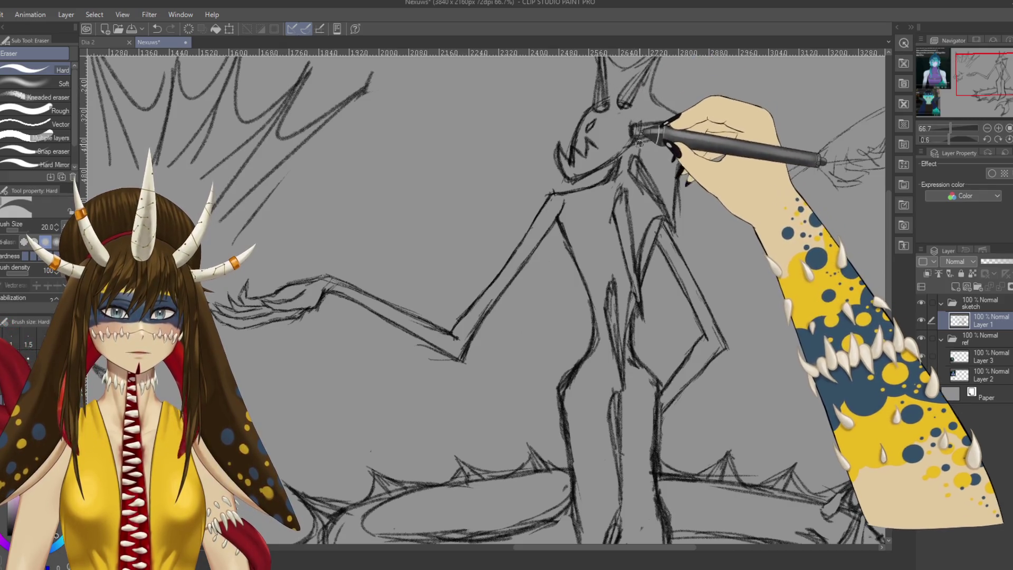
pyautogui.press('p')
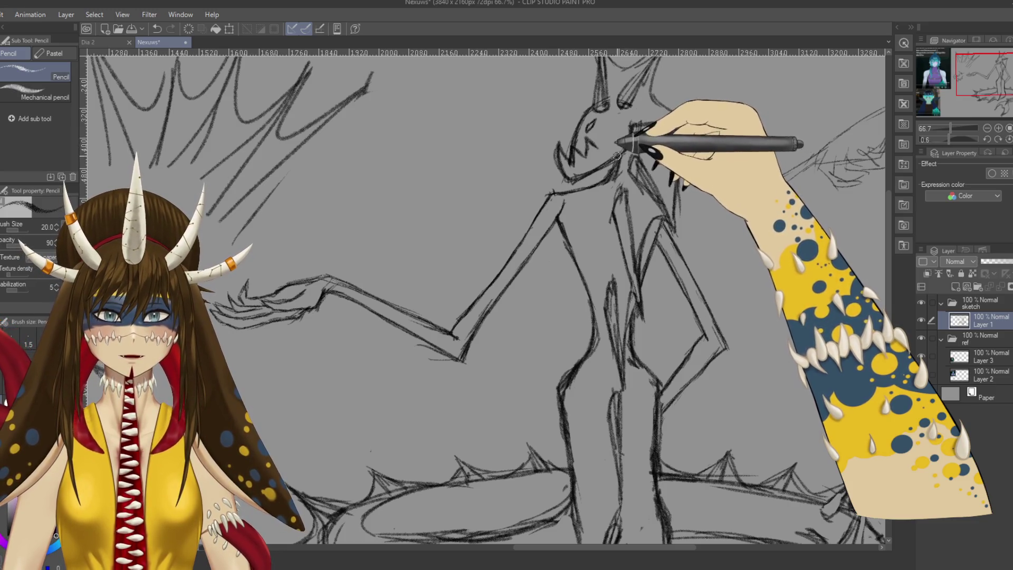
pyautogui.press('e')
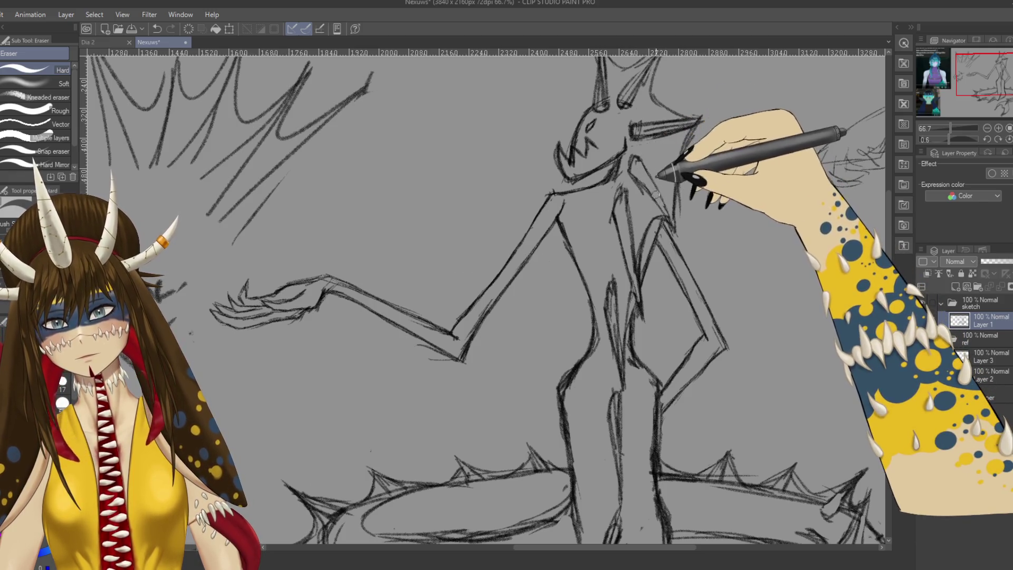
pyautogui.scroll(1, 484, 309)
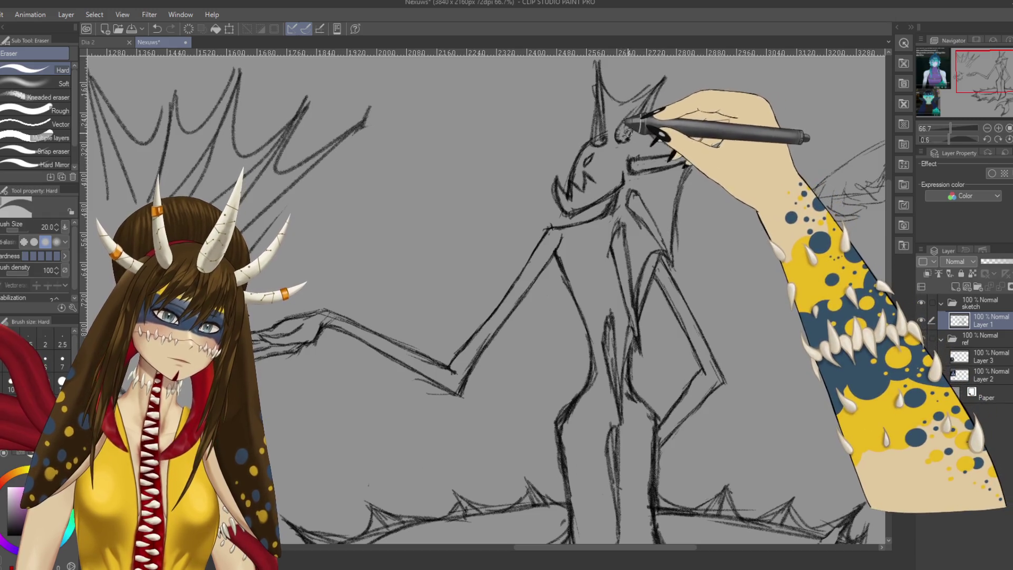
pyautogui.press('p')
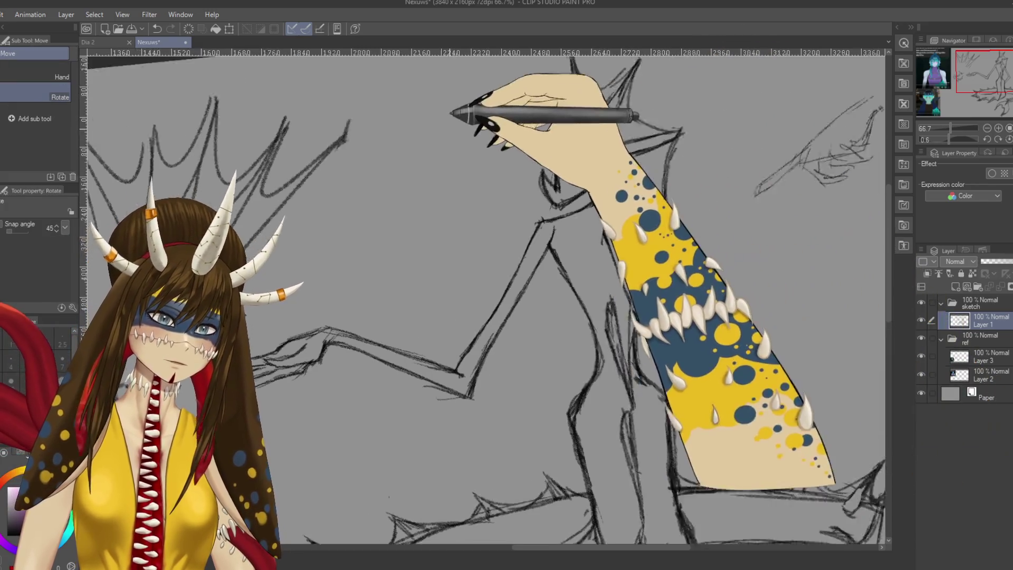
# Step: With the canvas tilted, sharpen the spiky crest and jaw lines on the head, then set the figure upright
pyautogui.moveTo(625, 108); pyautogui.dragTo(507, 145)
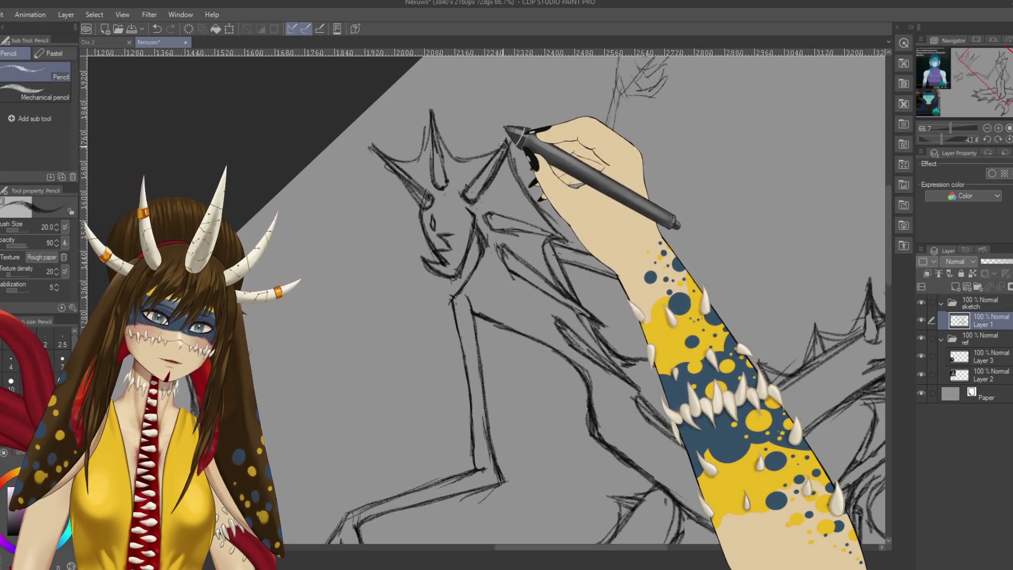
pyautogui.press('e')
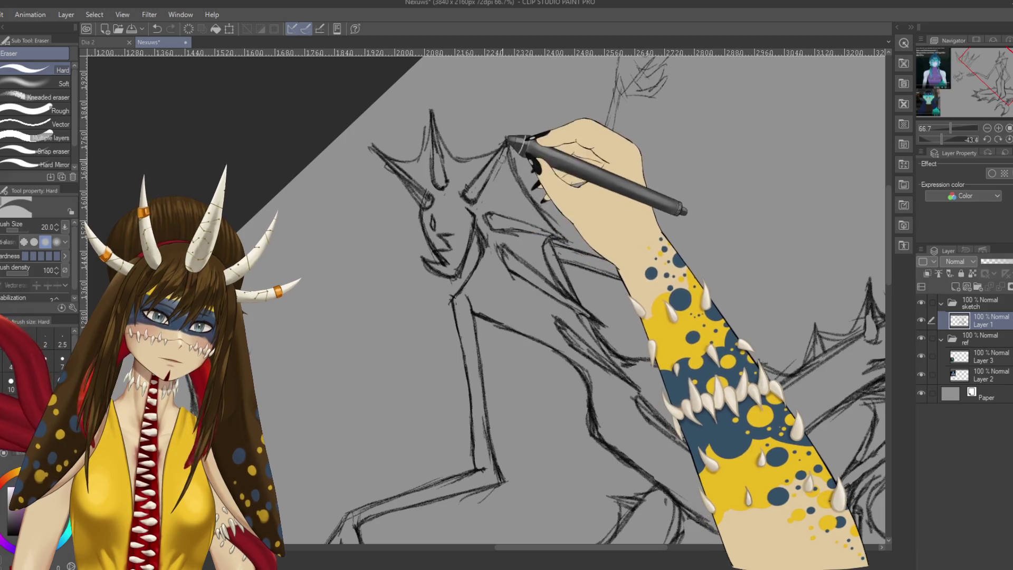
pyautogui.press('p')
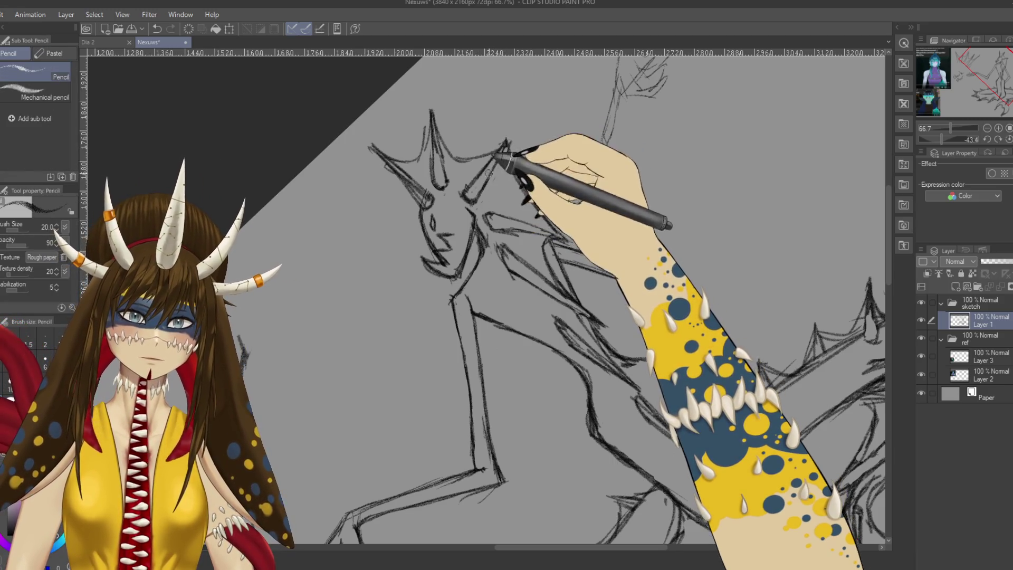
pyautogui.moveTo(525, 163); pyautogui.dragTo(583, 227)
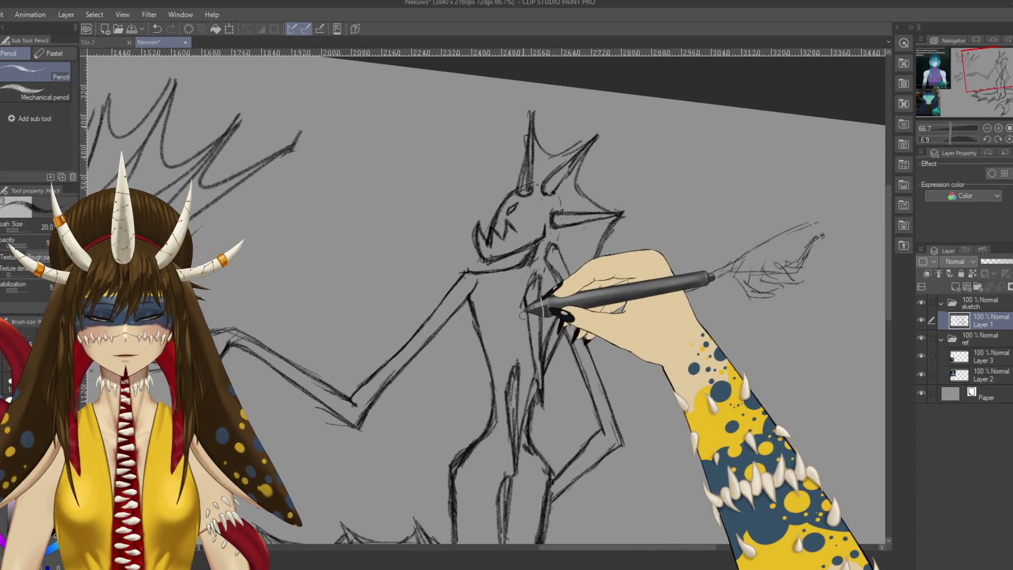
pyautogui.moveTo(534, 412)
pyautogui.mouseDown()
pyautogui.moveTo(588, 349)
pyautogui.moveTo(593, 419)
pyautogui.moveTo(599, 305)
pyautogui.mouseUp()
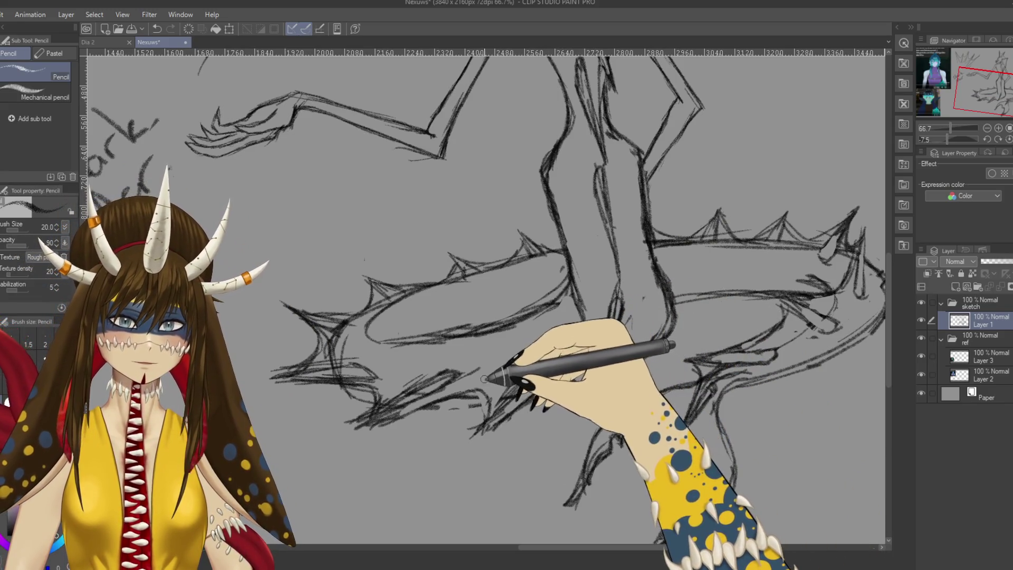
# Step: Rotate toward the tail and redraw the left fin spikes of the ring with pencil and hard eraser
pyautogui.moveTo(499, 369)
pyautogui.mouseDown()
pyautogui.moveTo(610, 362)
pyautogui.moveTo(361, 271)
pyautogui.mouseUp()
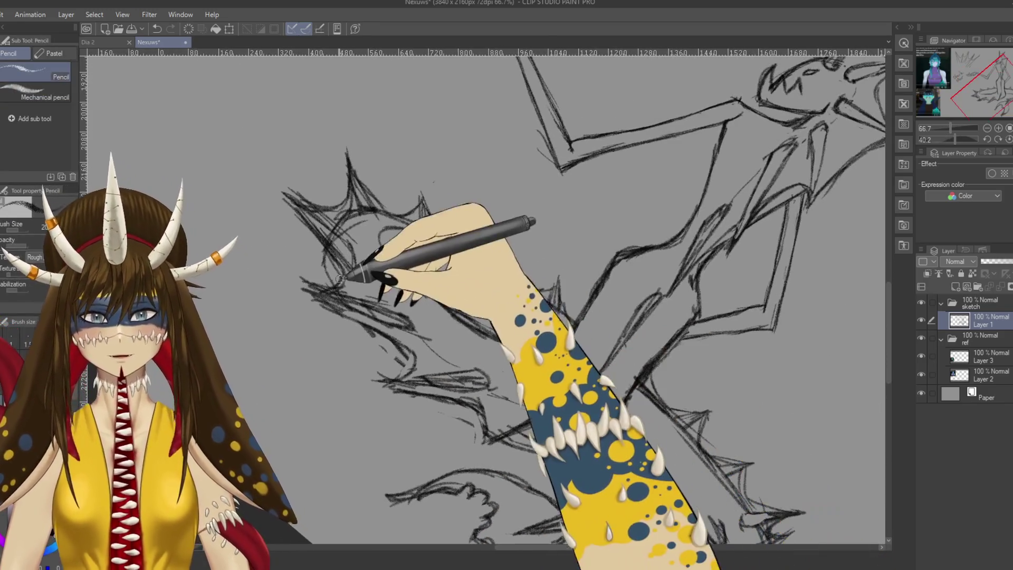
pyautogui.press('e')
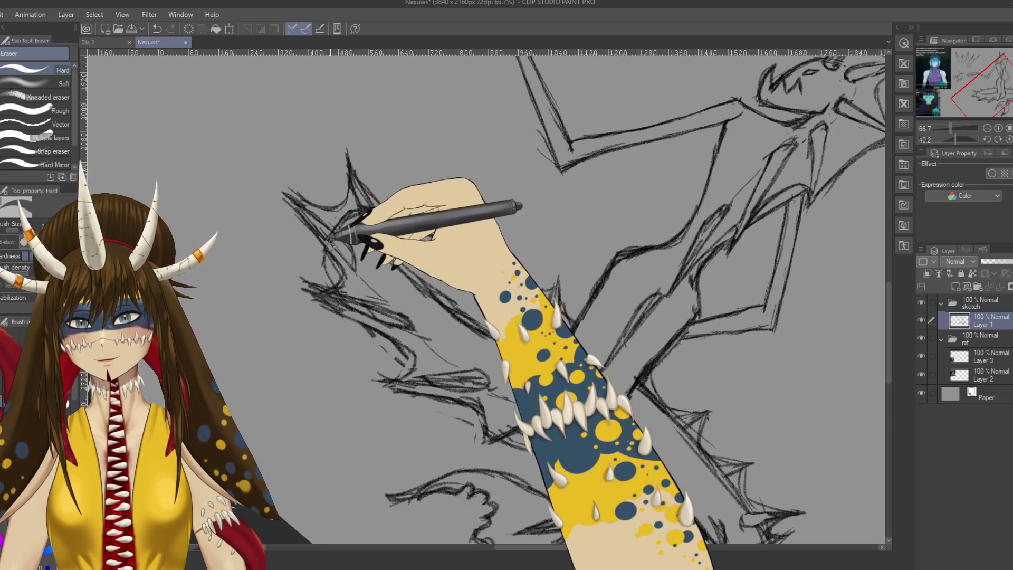
pyautogui.press('p')
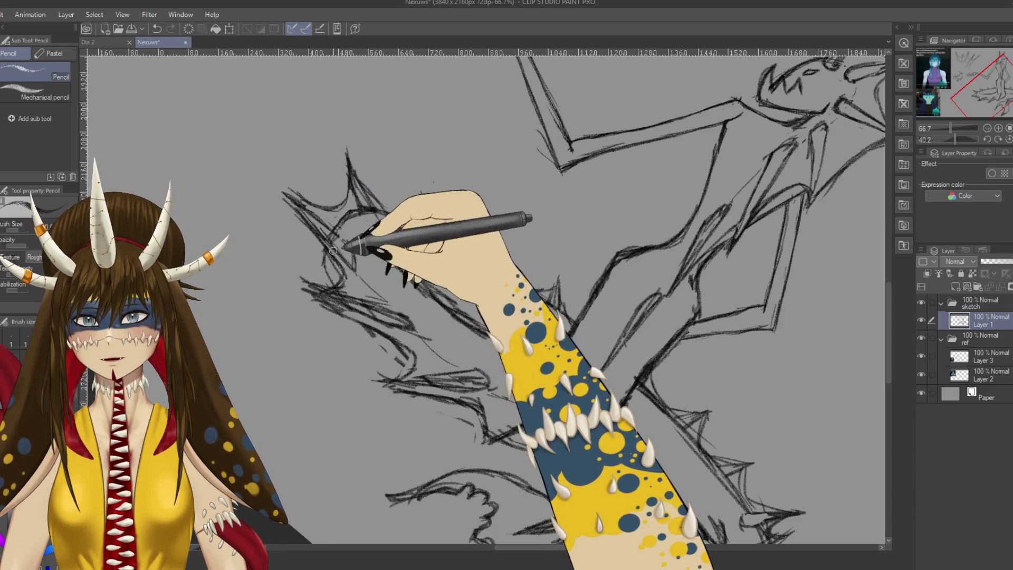
pyautogui.press('e')
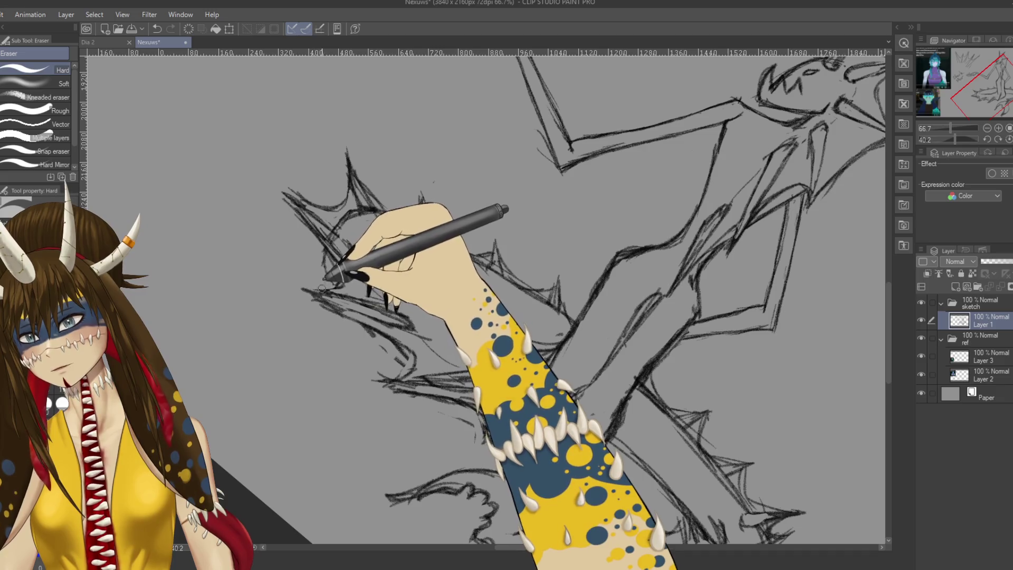
pyautogui.press('p')
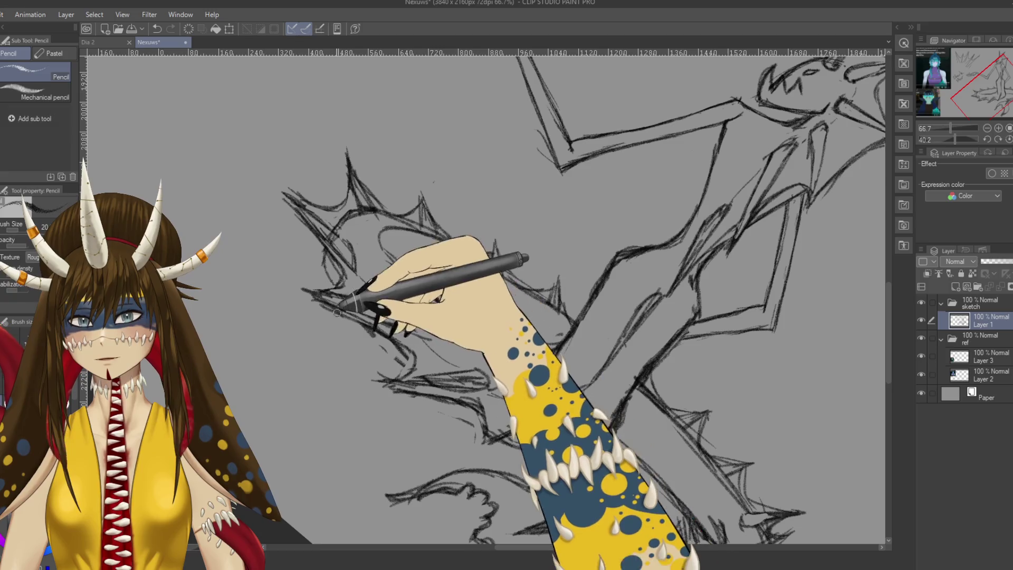
pyautogui.press('e')
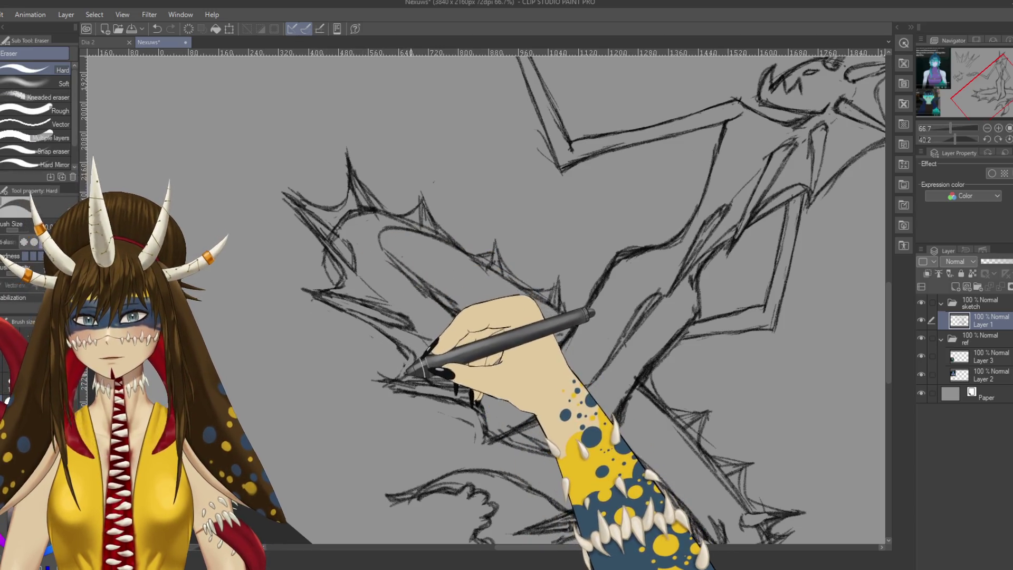
pyautogui.moveTo(411, 370)
pyautogui.mouseDown()
pyautogui.moveTo(466, 396)
pyautogui.moveTo(406, 396)
pyautogui.moveTo(389, 361)
pyautogui.mouseUp()
pyautogui.press('p')
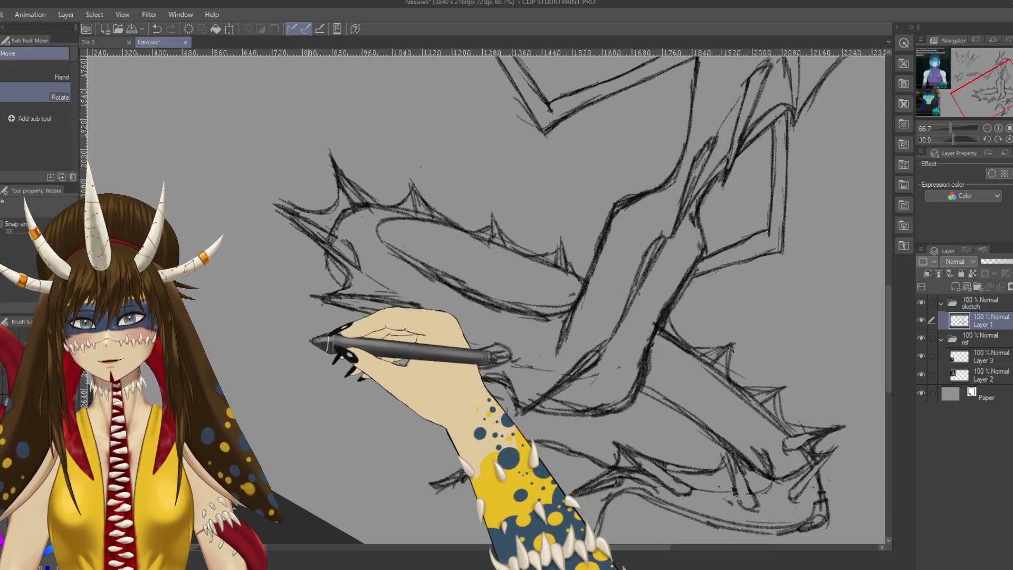
# Step: Clean up the coiled tail's outlines, erasing stray sketch lines and redrawing them in pencil
pyautogui.moveTo(458, 368); pyautogui.dragTo(540, 327)
pyautogui.press('e')
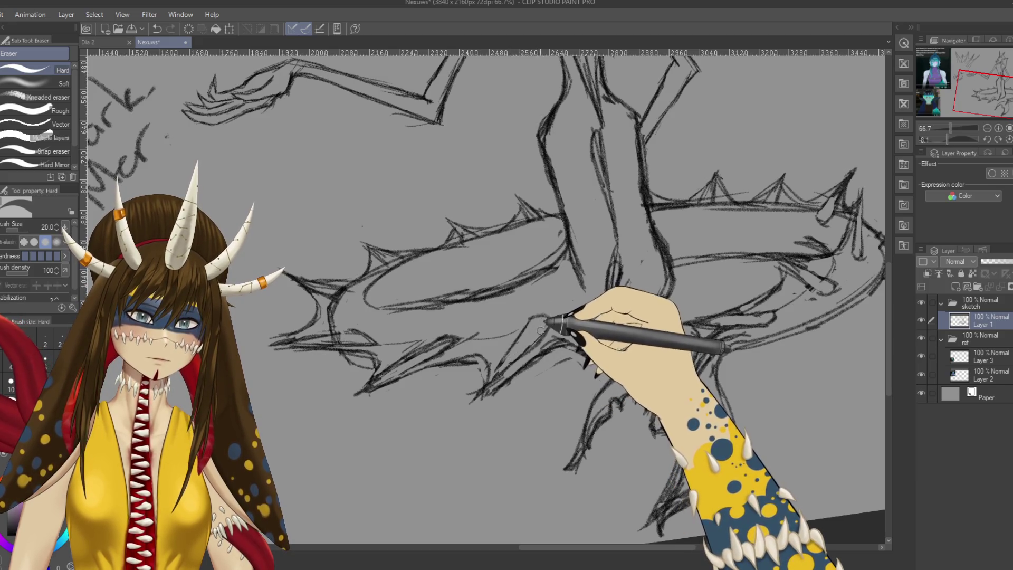
pyautogui.press('p')
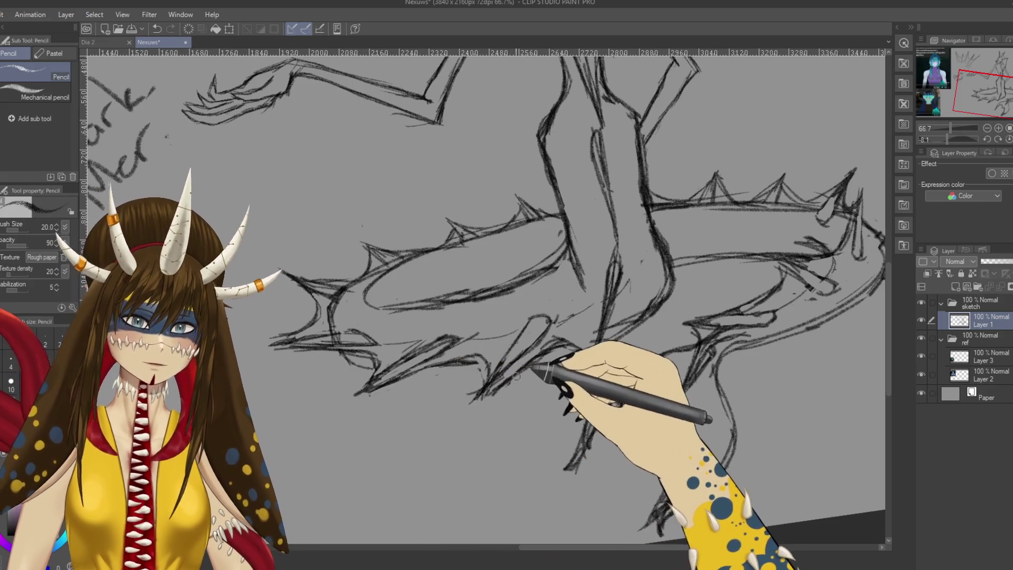
pyautogui.press('e')
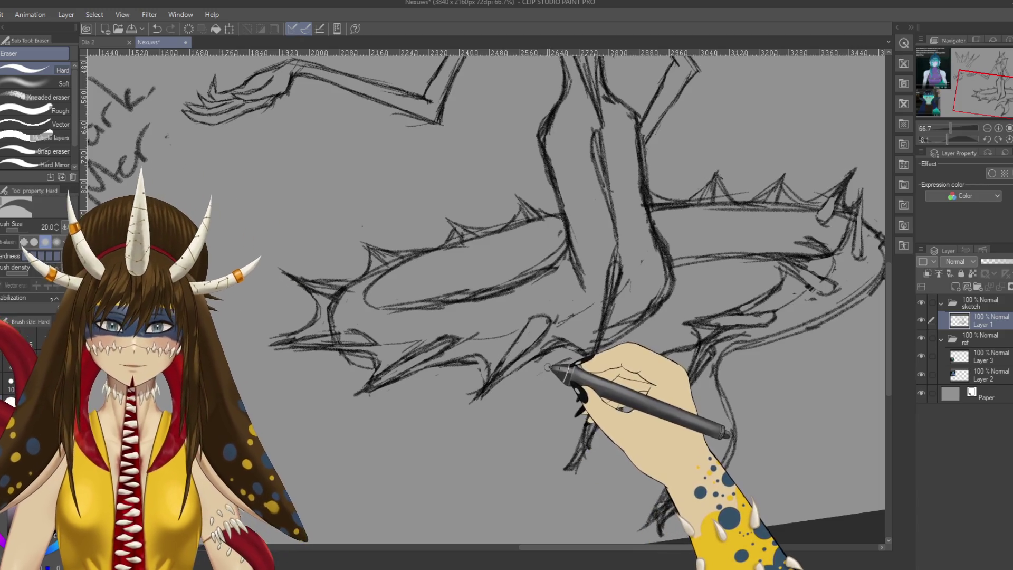
pyautogui.press('p')
# Step: Tidy the spike and contour lines on the right of the spiky ring near the tail
pyautogui.moveTo(407, 339); pyautogui.dragTo(372, 362)
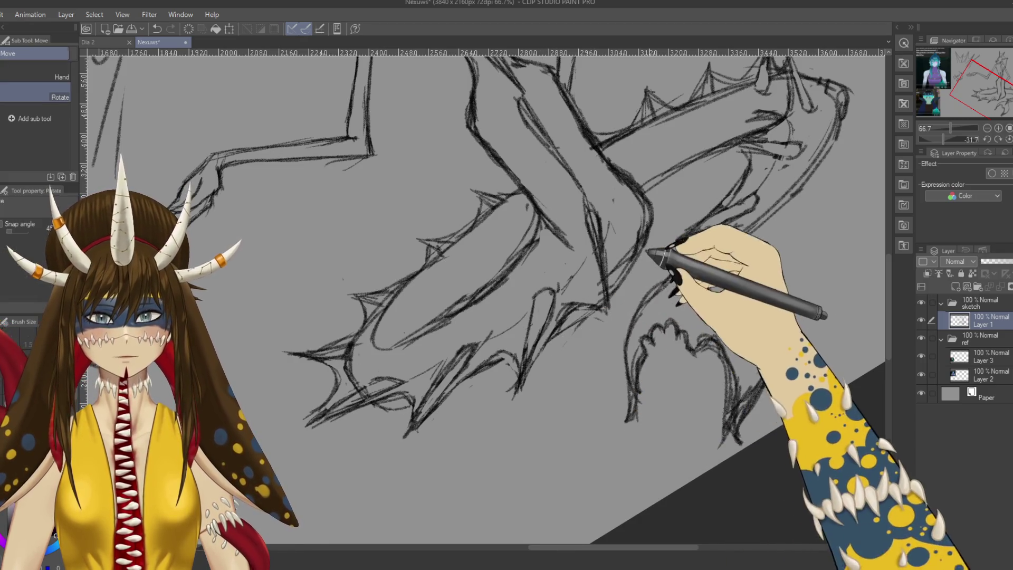
pyautogui.moveTo(648, 255); pyautogui.dragTo(678, 361)
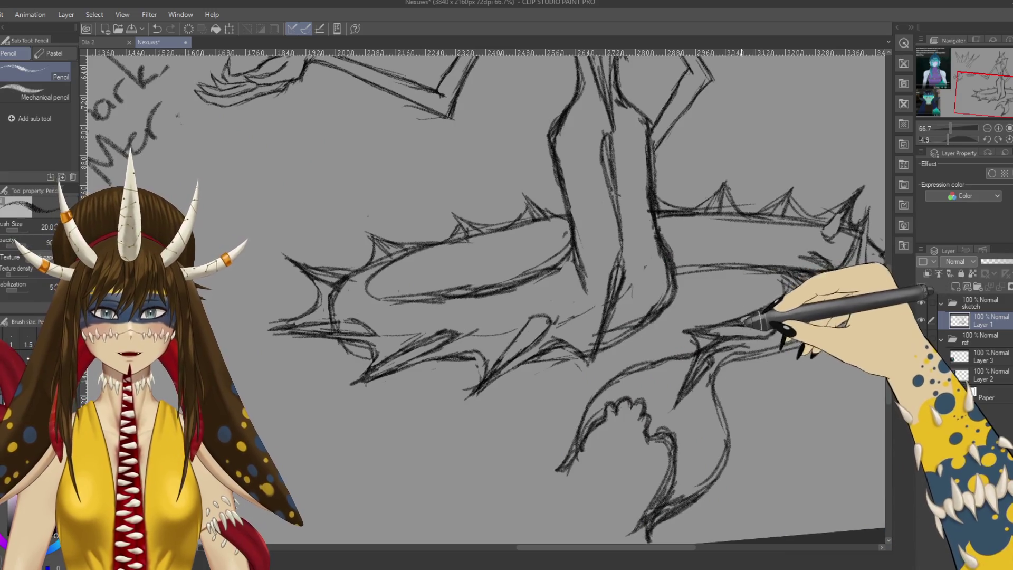
pyautogui.press('e')
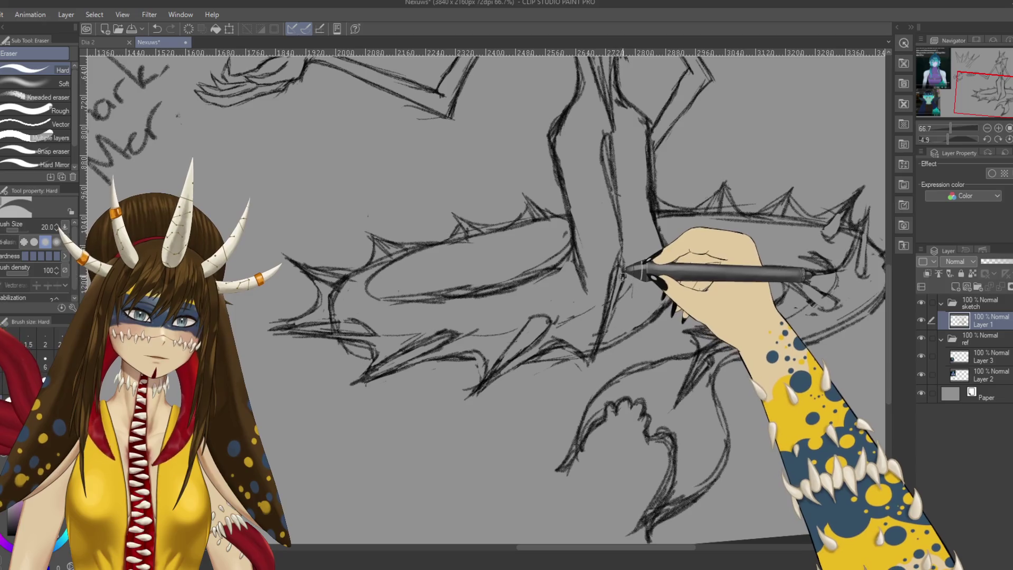
pyautogui.moveTo(618, 321); pyautogui.dragTo(574, 353)
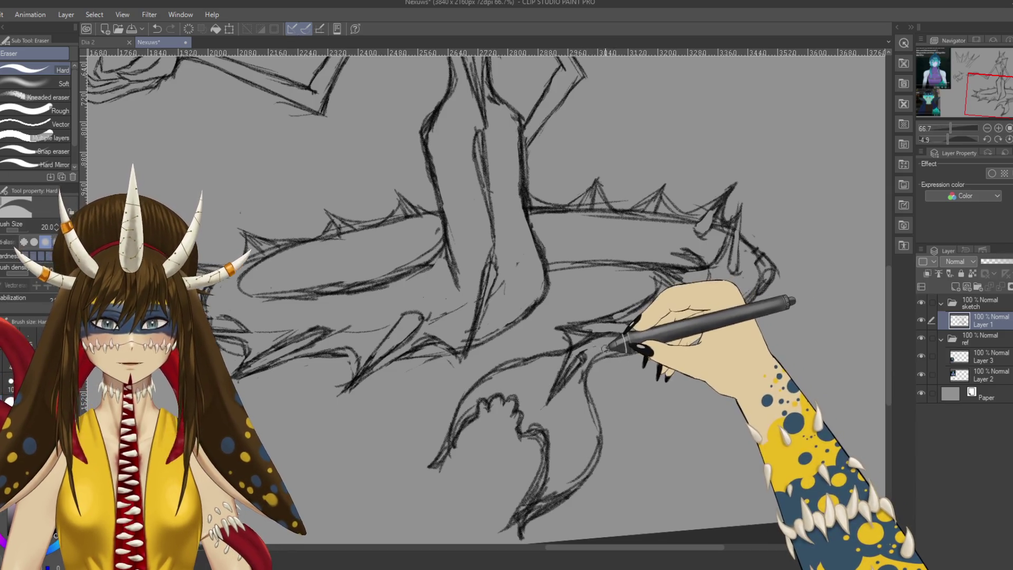
pyautogui.press('p')
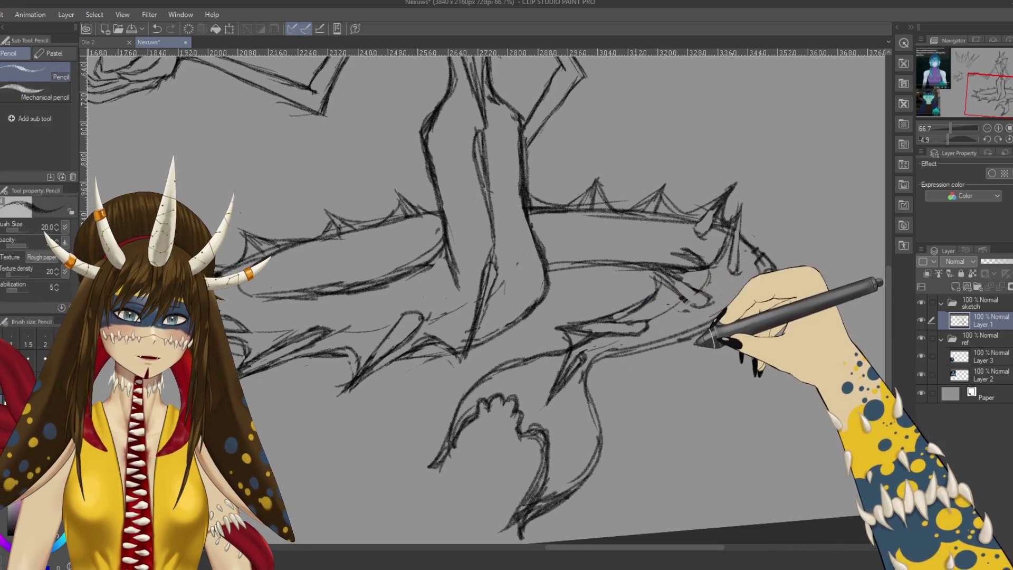
pyautogui.scroll(1, 486, 297)
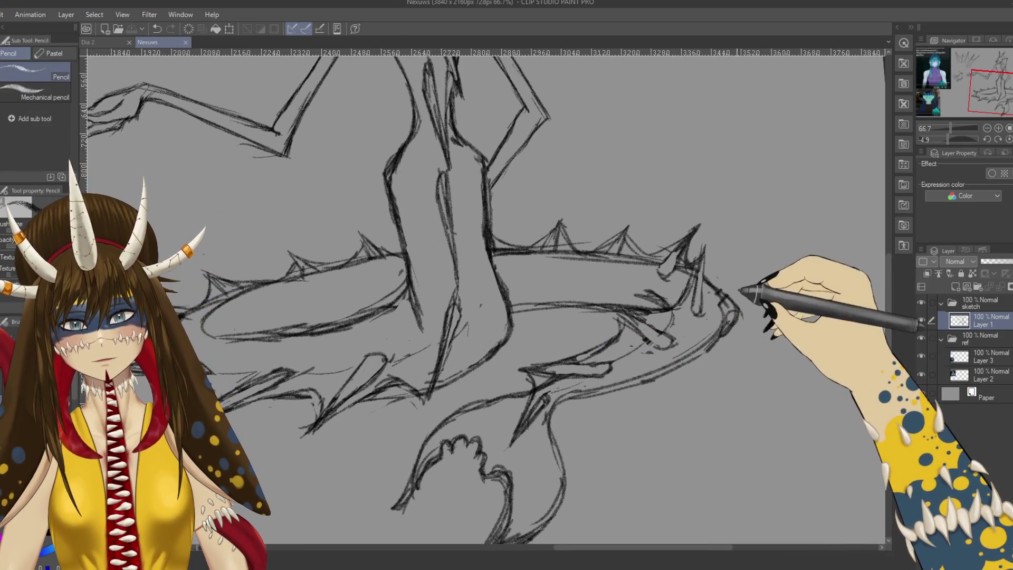
pyautogui.press('e')
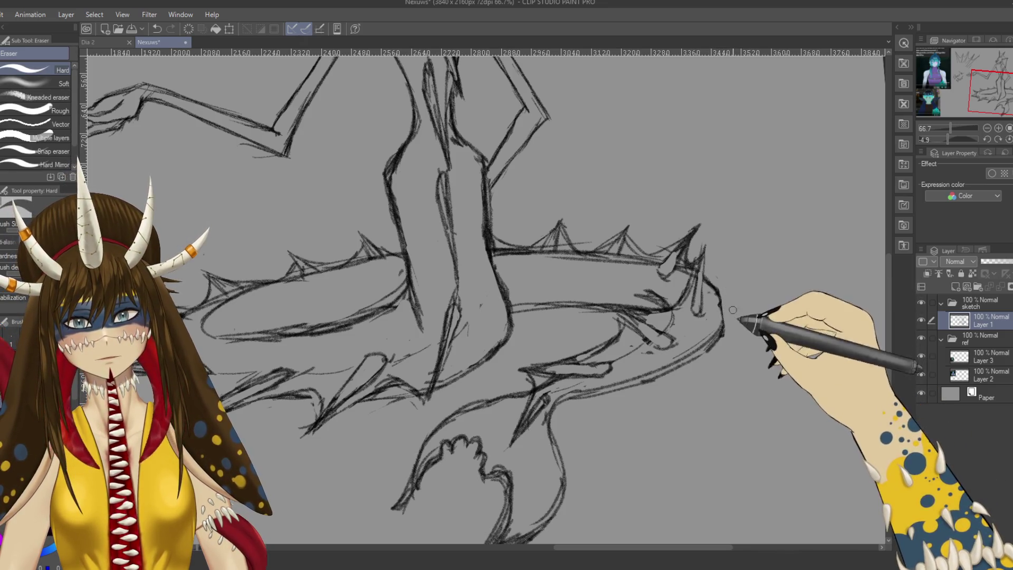
pyautogui.press('p')
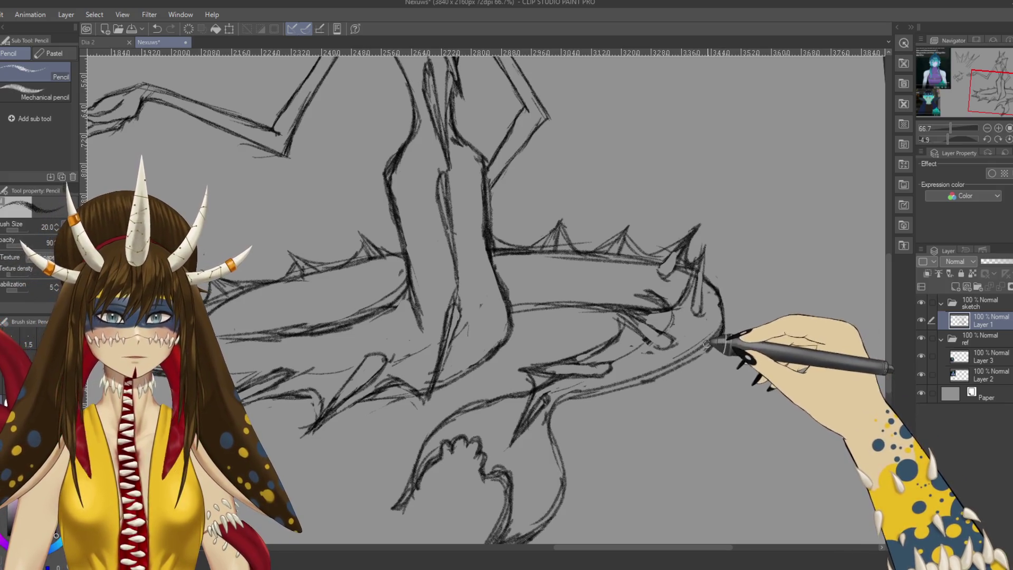
pyautogui.moveTo(735, 331); pyautogui.dragTo(766, 334)
pyautogui.press('e')
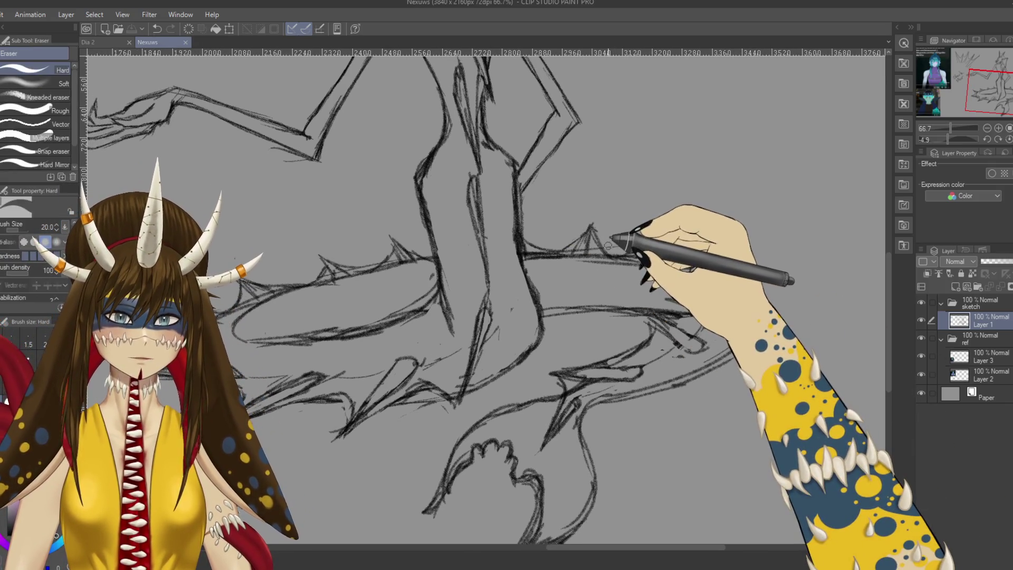
pyautogui.moveTo(618, 252); pyautogui.dragTo(716, 255)
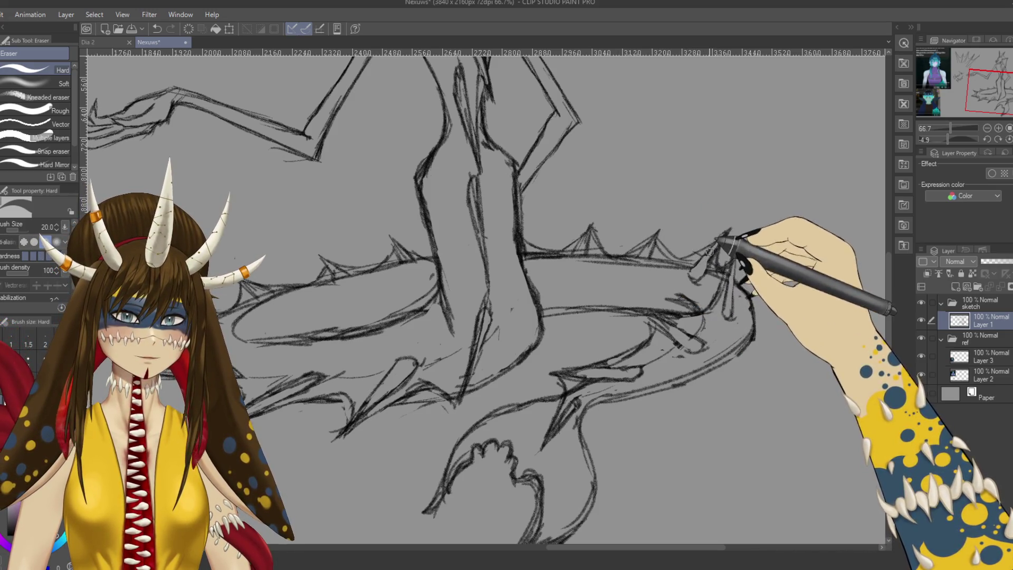
pyautogui.moveTo(670, 271); pyautogui.dragTo(734, 277)
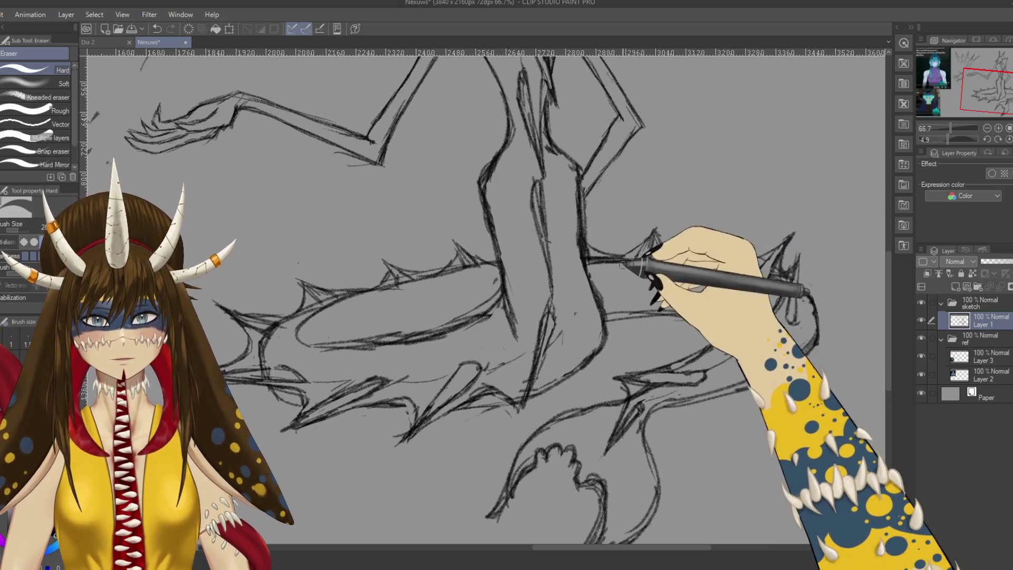
pyautogui.press('p')
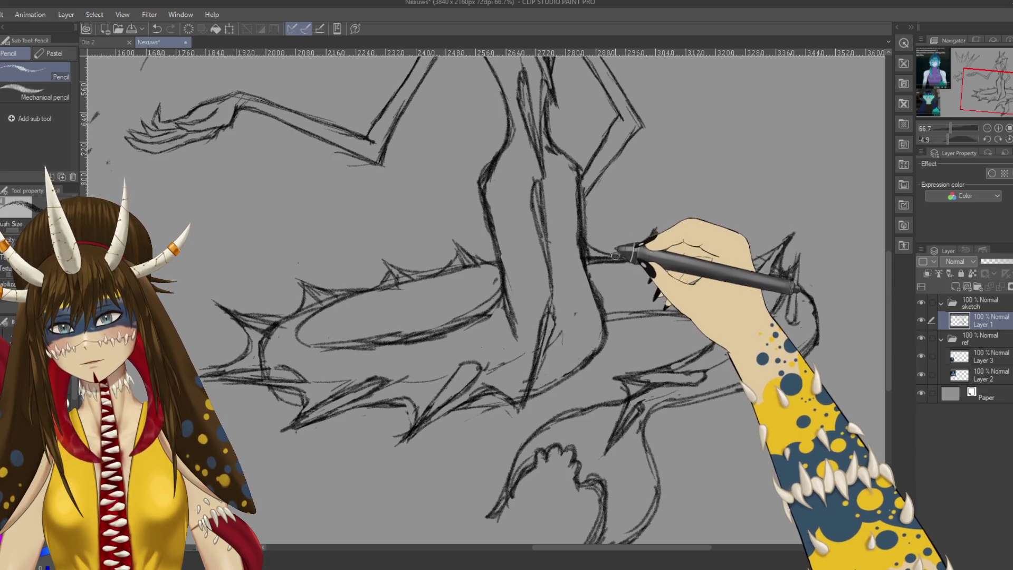
pyautogui.press('e')
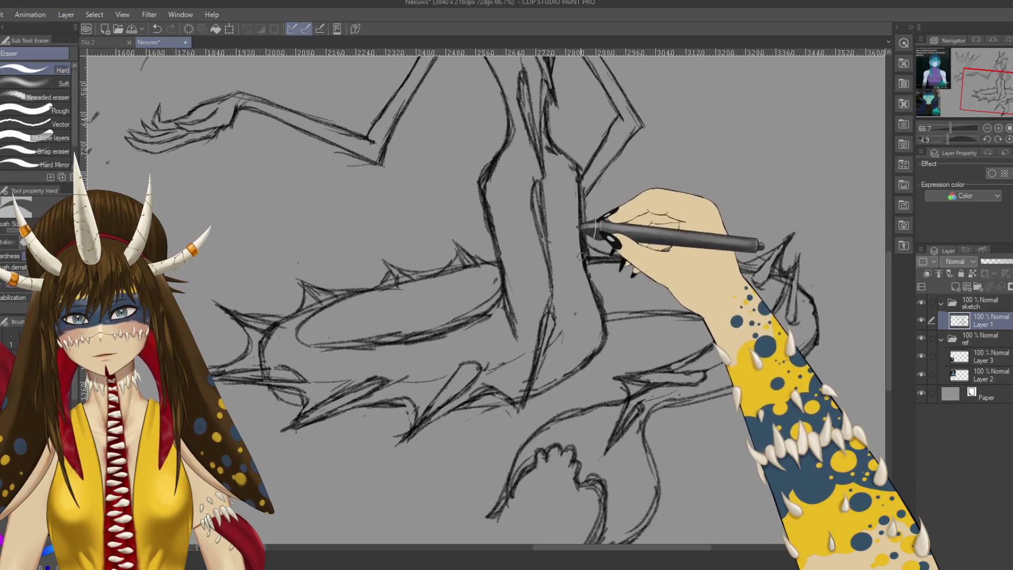
pyautogui.moveTo(578, 198); pyautogui.dragTo(609, 233)
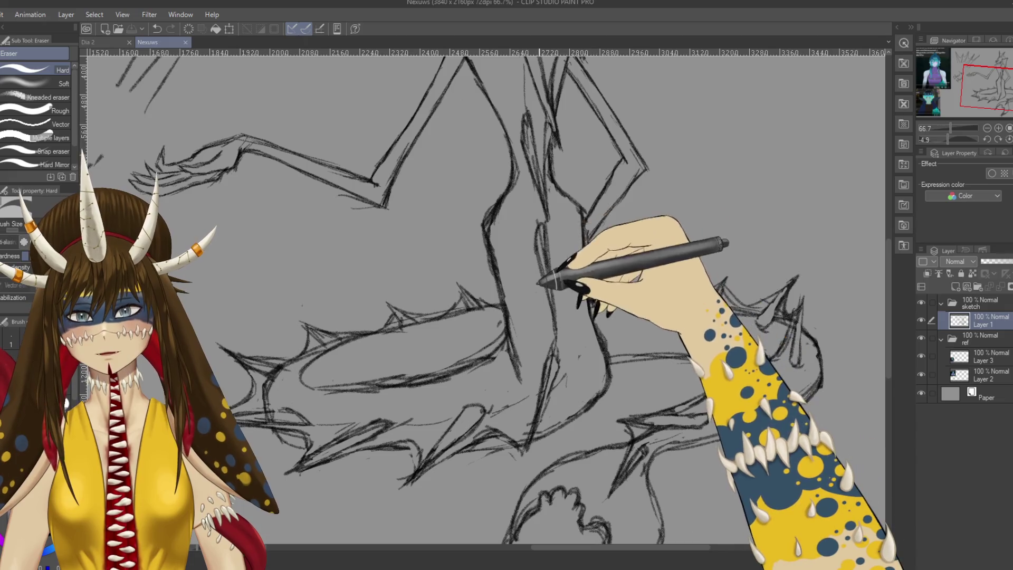
pyautogui.moveTo(546, 278); pyautogui.dragTo(578, 214)
pyautogui.moveTo(575, 270)
pyautogui.mouseDown()
pyautogui.moveTo(547, 211)
pyautogui.moveTo(531, 276)
pyautogui.mouseUp()
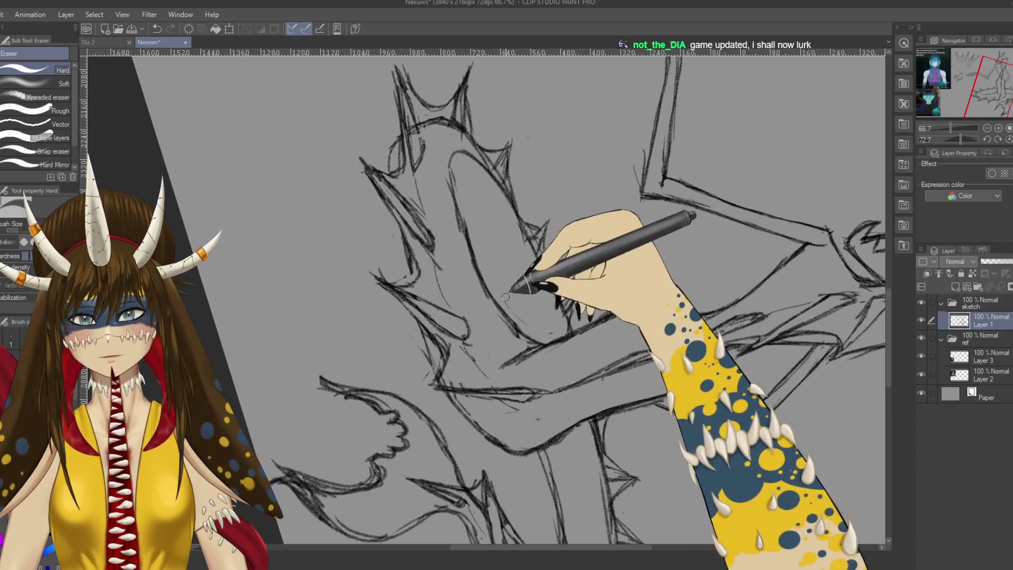
pyautogui.press('r')
pyautogui.moveTo(475, 228)
pyautogui.mouseDown()
pyautogui.moveTo(301, 331)
pyautogui.moveTo(430, 425)
pyautogui.mouseUp()
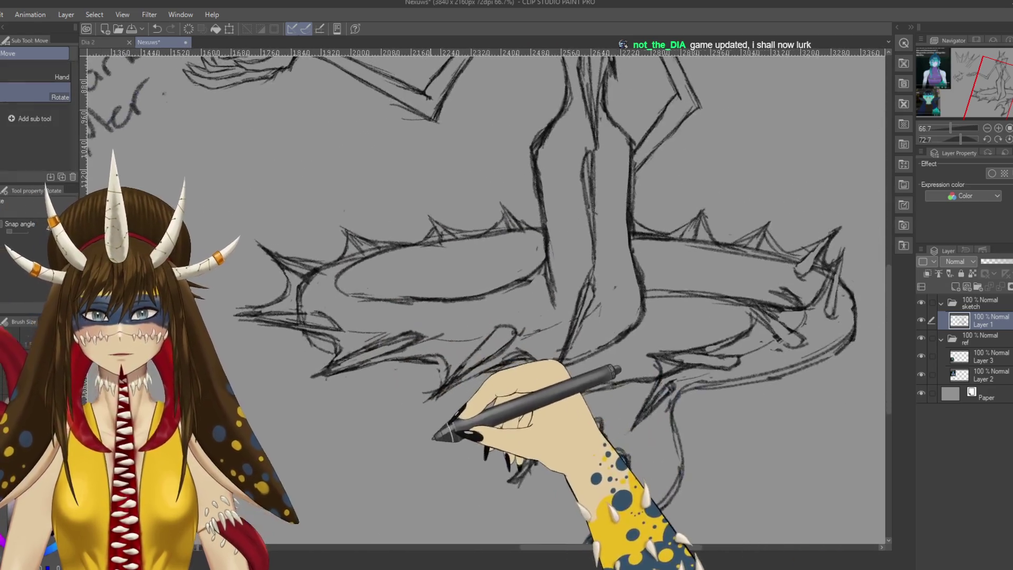
pyautogui.press('e')
pyautogui.scroll(-3, 428, 441)
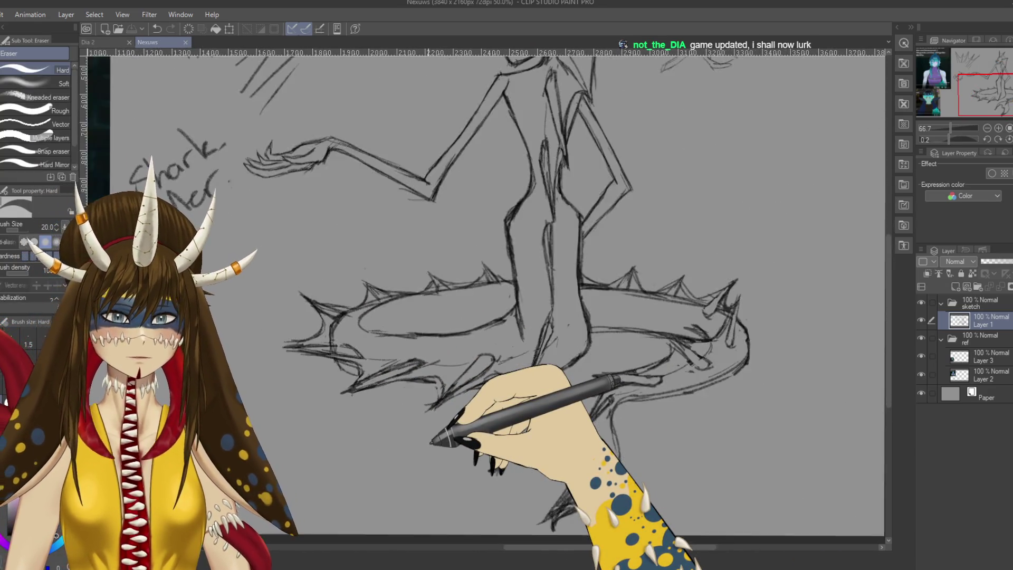
pyautogui.scroll(1, 428, 437)
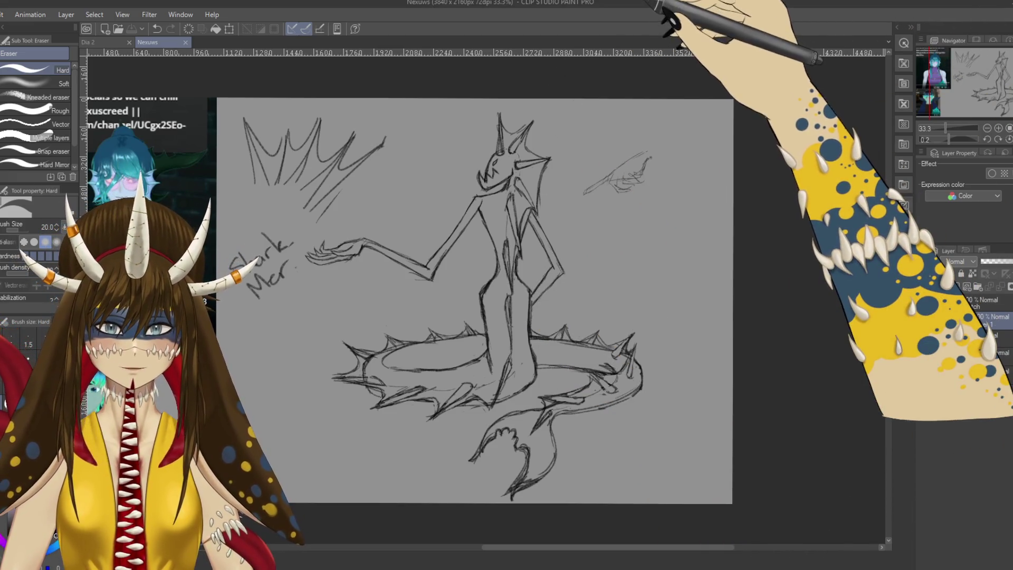
# Step: Sketch banded pencil strokes wrapping the shark-mer's upper arm near its shoulder
pyautogui.hotkey('ctrl', '+')
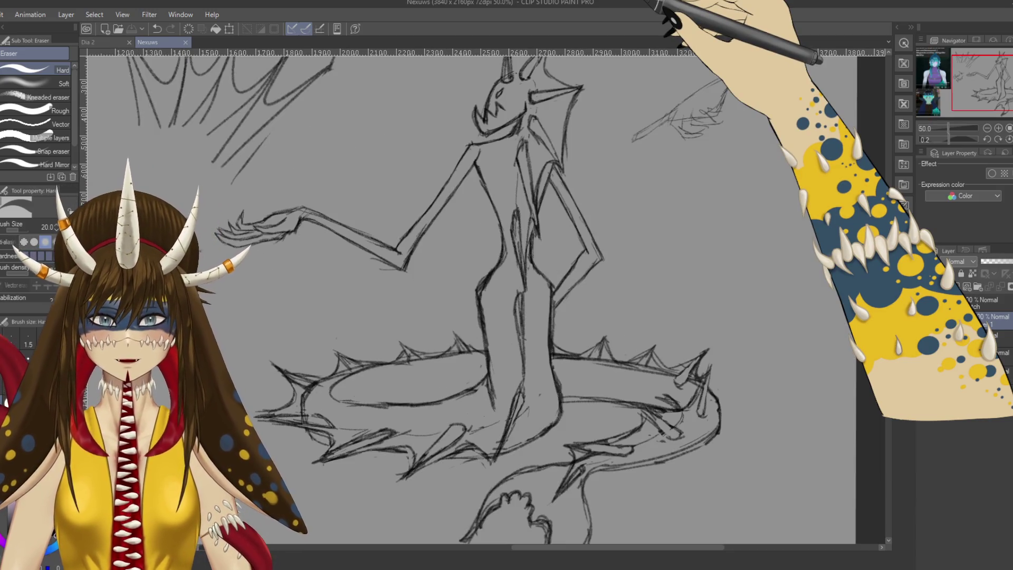
pyautogui.scroll(-1, 506, 309)
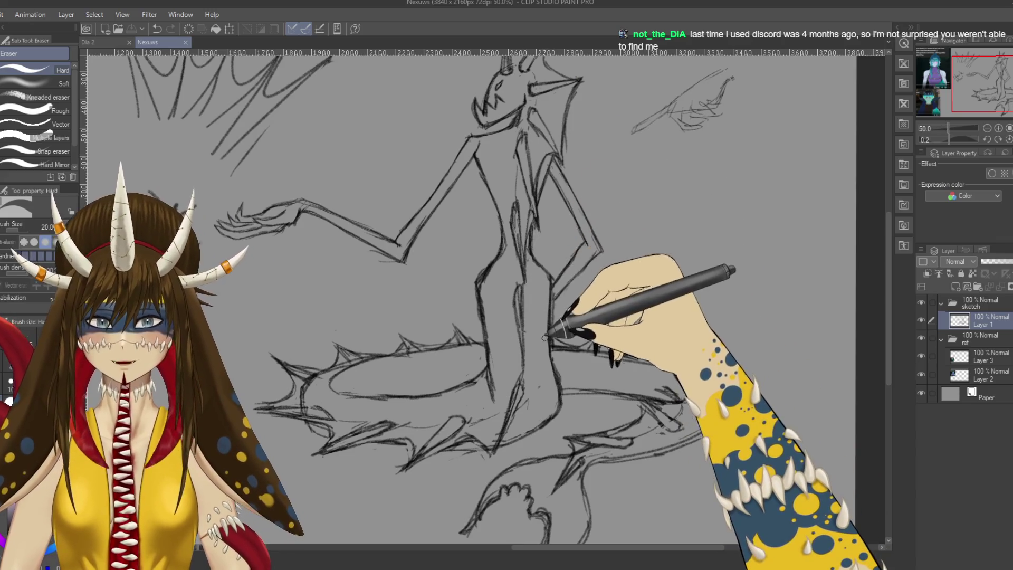
pyautogui.moveTo(541, 282); pyautogui.dragTo(556, 249)
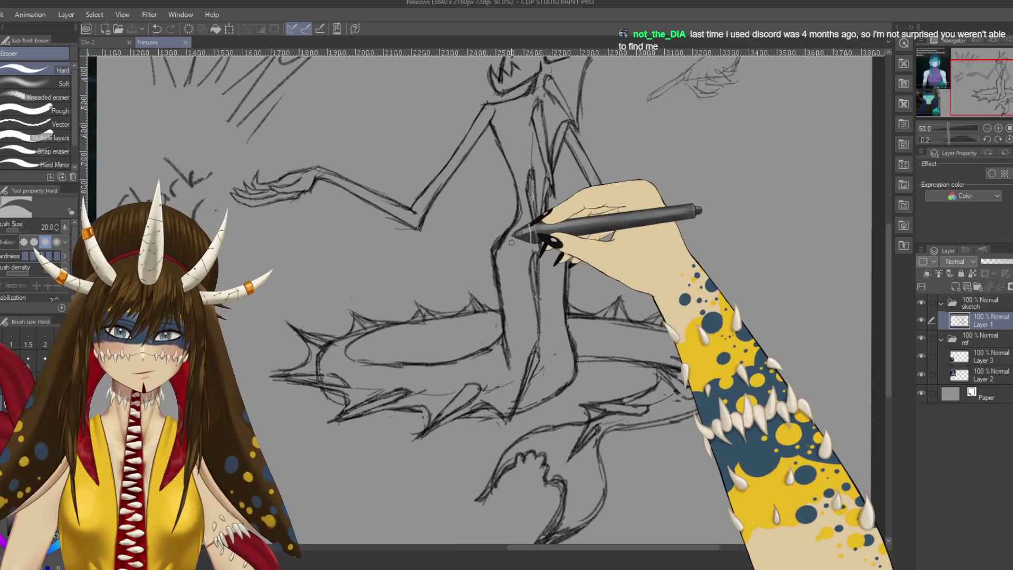
pyautogui.press('p')
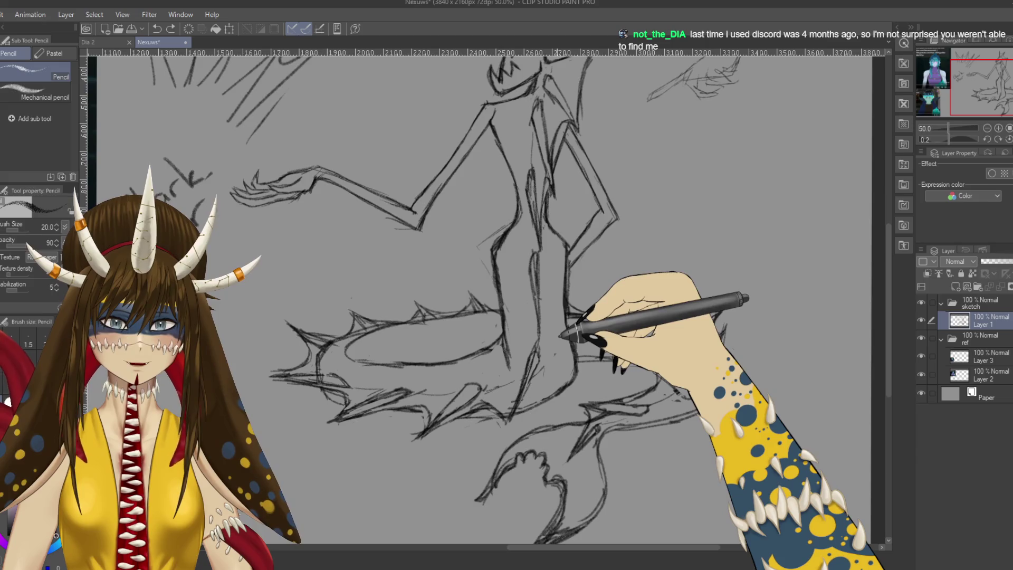
pyautogui.scroll(2, 656, 256)
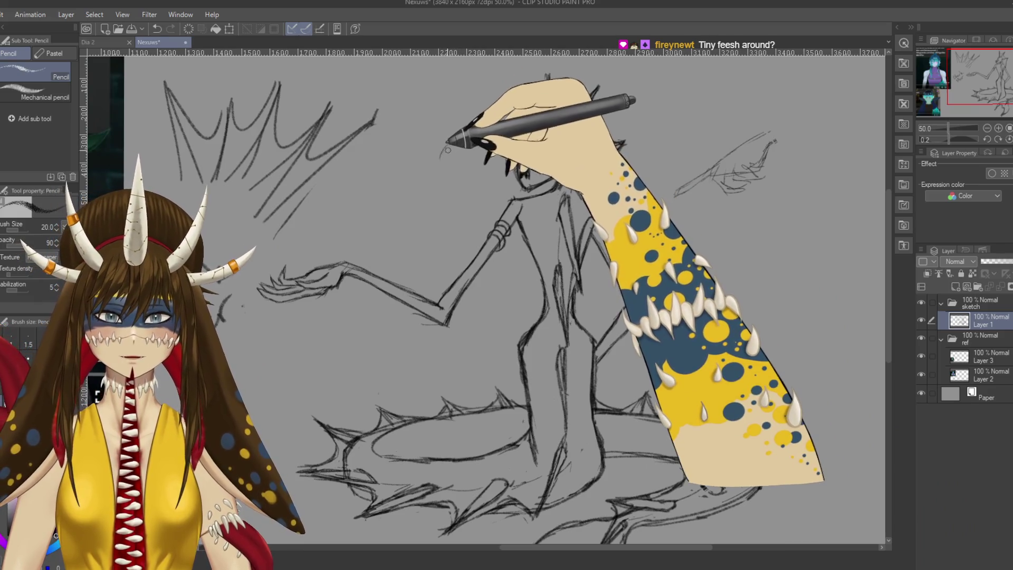
# Step: Sketch a tiny fish beside the shark-mer's head and lasso it for copying
pyautogui.moveTo(455, 142); pyautogui.dragTo(483, 142)
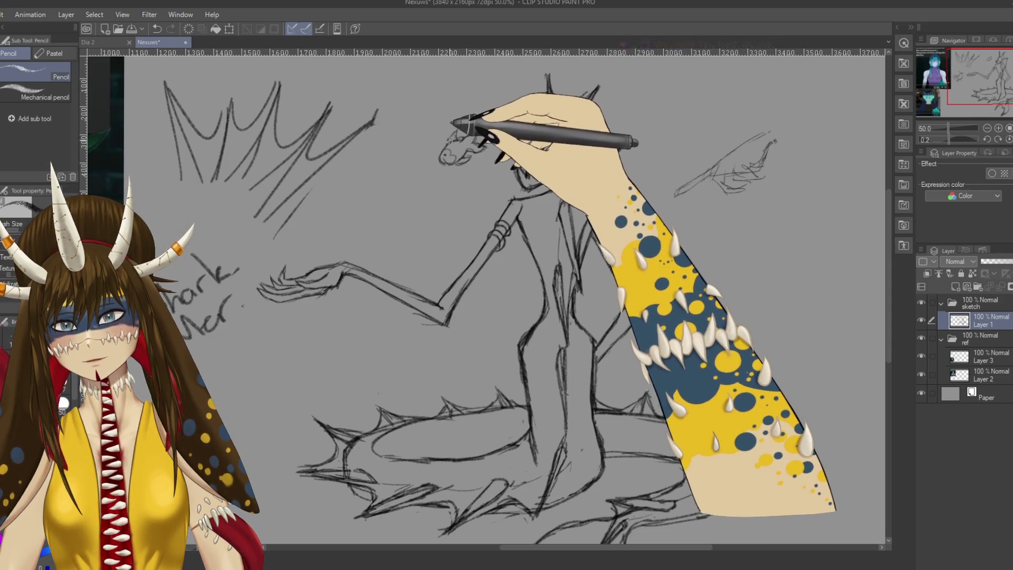
pyautogui.press('m')
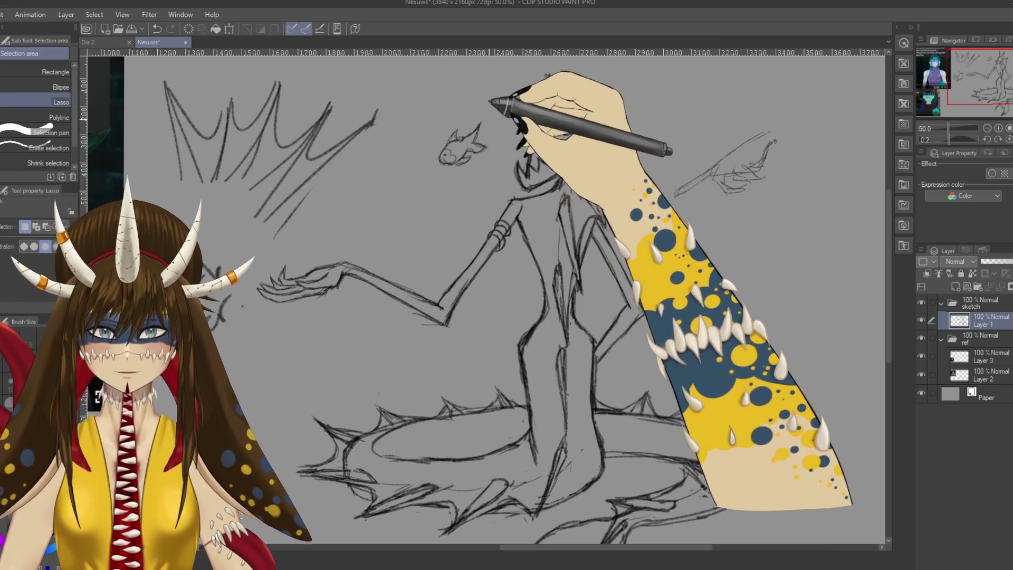
pyautogui.moveTo(476, 115); pyautogui.dragTo(479, 119)
# Step: Paste a fish copy, move it to the right of the figure, rotate slightly and confirm
pyautogui.hotkey('ctrl', 'c')
pyautogui.hotkey('ctrl', 'v')
pyautogui.hotkey('ctrl', 'v')
pyautogui.hotkey('ctrl', 'v')
pyautogui.hotkey('ctrl', 't')
pyautogui.moveTo(463, 152); pyautogui.dragTo(681, 261)
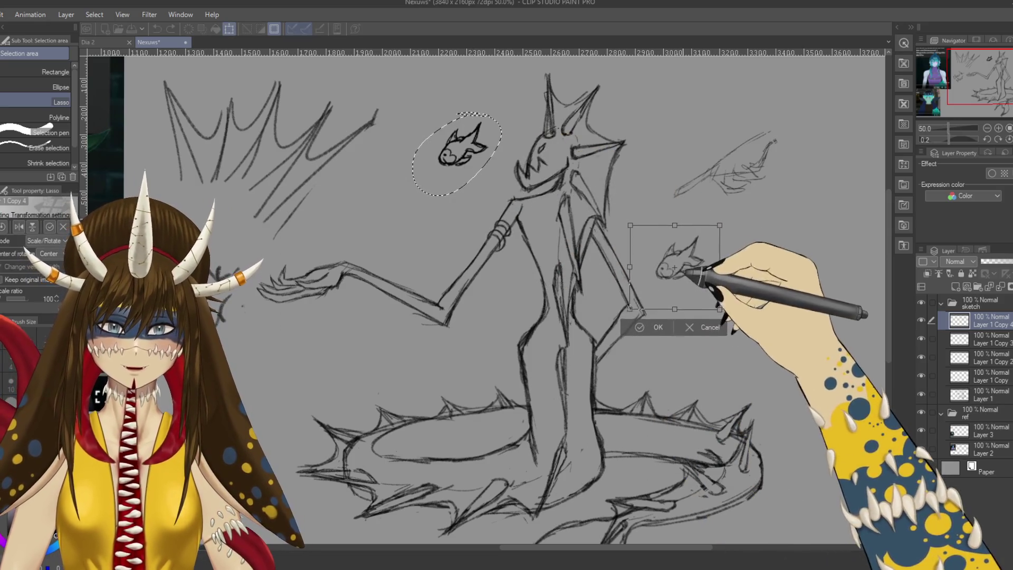
pyautogui.moveTo(740, 316)
pyautogui.mouseDown()
pyautogui.moveTo(697, 296)
pyautogui.moveTo(707, 265)
pyautogui.mouseUp()
pyautogui.click(665, 342)
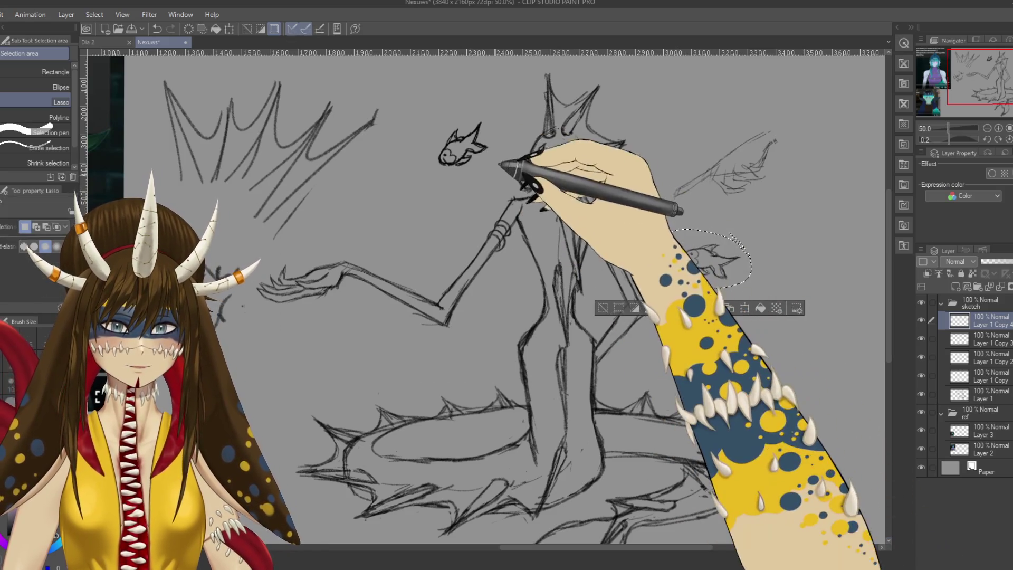
# Step: Move the next fish copy to the lower right as a smaller fish and confirm
pyautogui.click(959, 339)
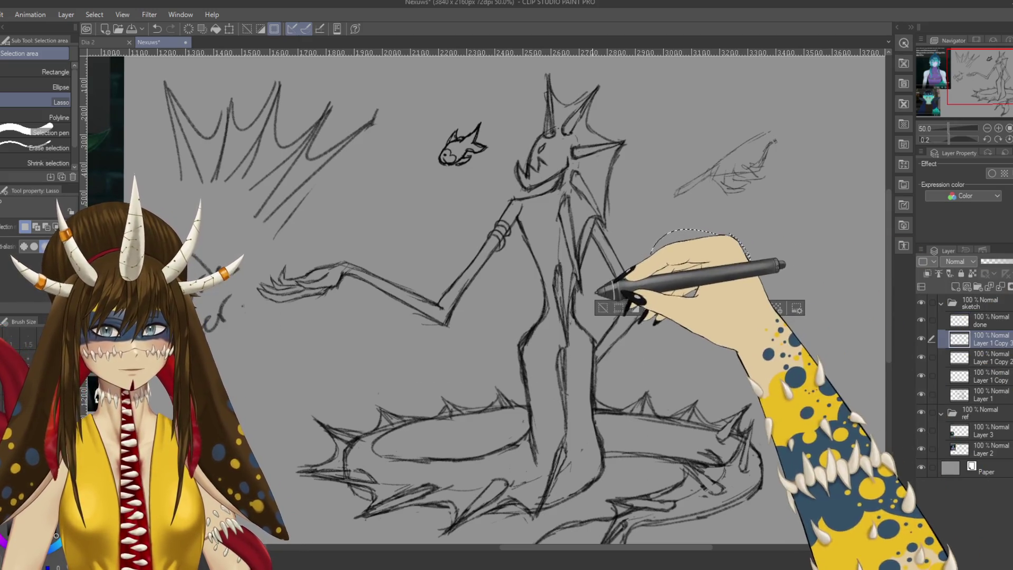
pyautogui.hotkey('ctrl', 'd')
pyautogui.hotkey('ctrl', 't')
pyautogui.moveTo(463, 142)
pyautogui.mouseDown()
pyautogui.moveTo(716, 299)
pyautogui.moveTo(742, 273)
pyautogui.mouseUp()
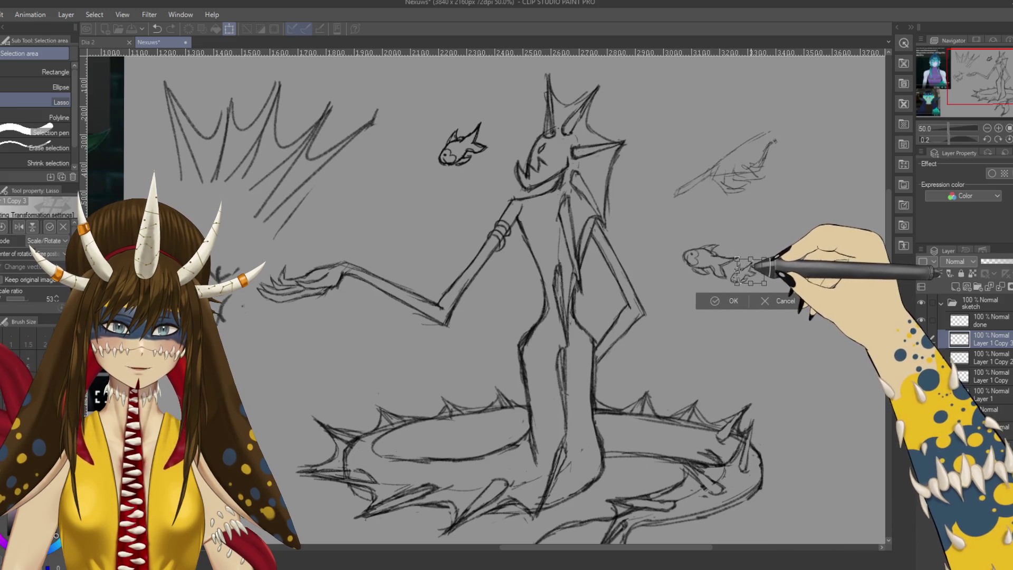
pyautogui.press('Return')
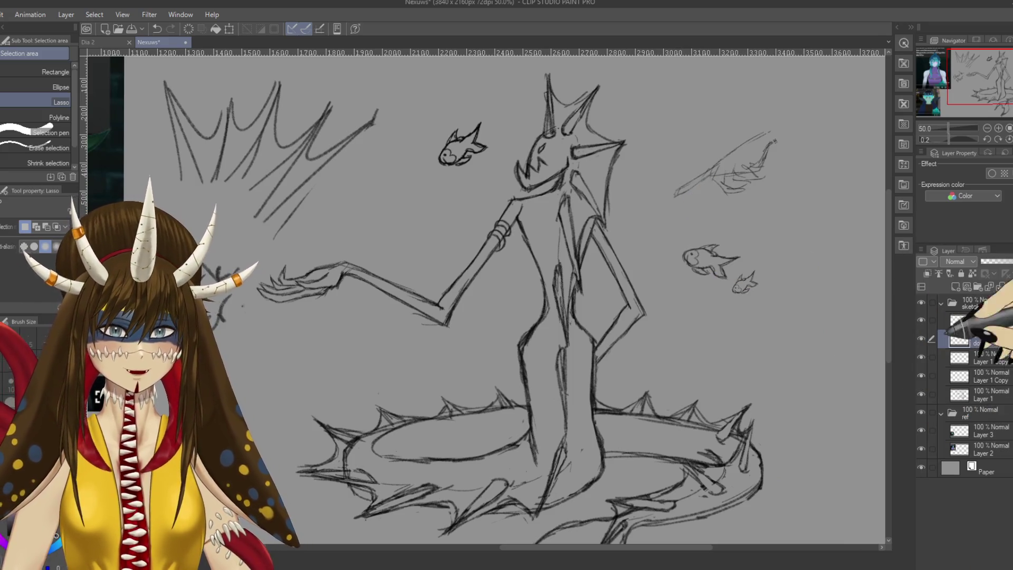
# Step: Place another fish copy below the figure, flipped to face the other way and rotated
pyautogui.hotkey('ctrl', 'c')
pyautogui.hotkey('ctrl', 'v')
pyautogui.hotkey('ctrl', 't')
pyautogui.moveTo(467, 147); pyautogui.dragTo(479, 366)
pyautogui.click(20, 226)
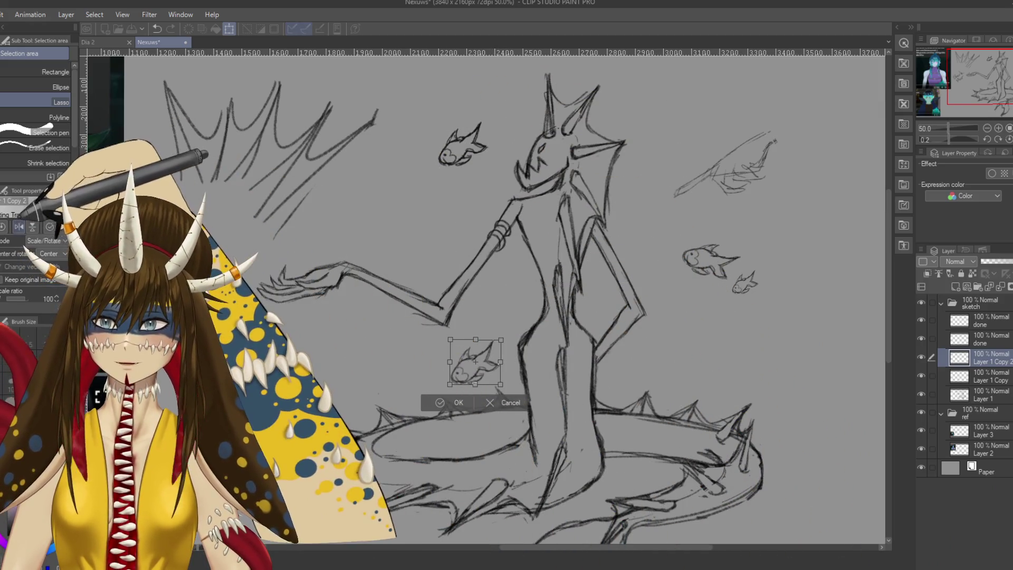
pyautogui.moveTo(507, 332); pyautogui.dragTo(510, 360)
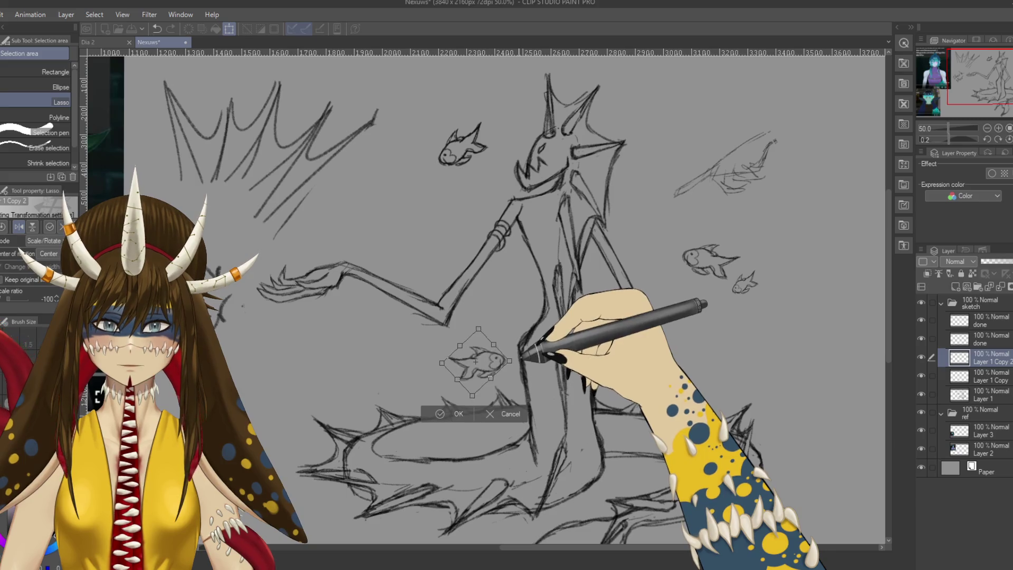
pyautogui.moveTo(499, 362)
pyautogui.mouseDown()
pyautogui.moveTo(514, 364)
pyautogui.moveTo(317, 445)
pyautogui.moveTo(299, 430)
pyautogui.mouseUp()
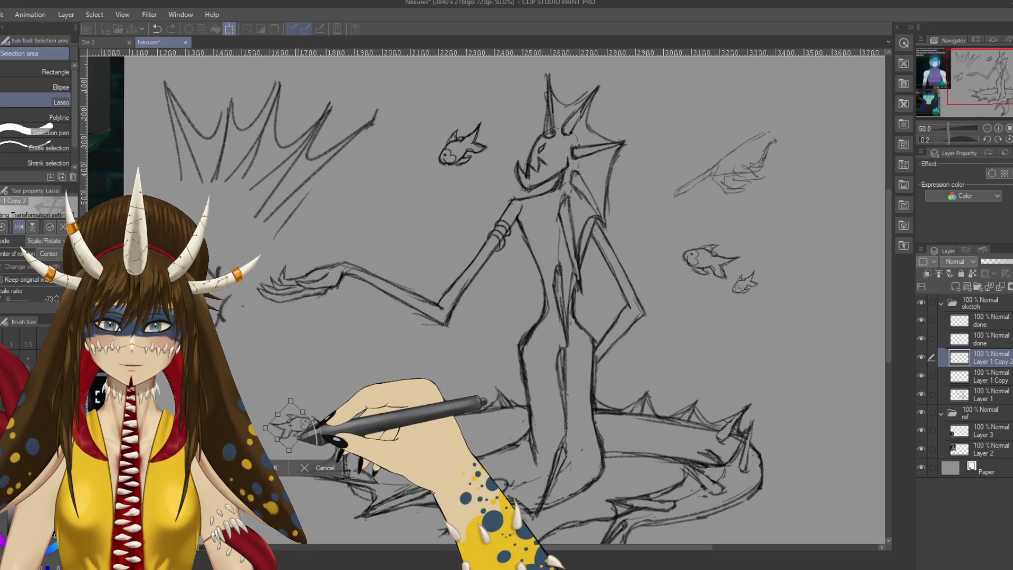
pyautogui.press('Return')
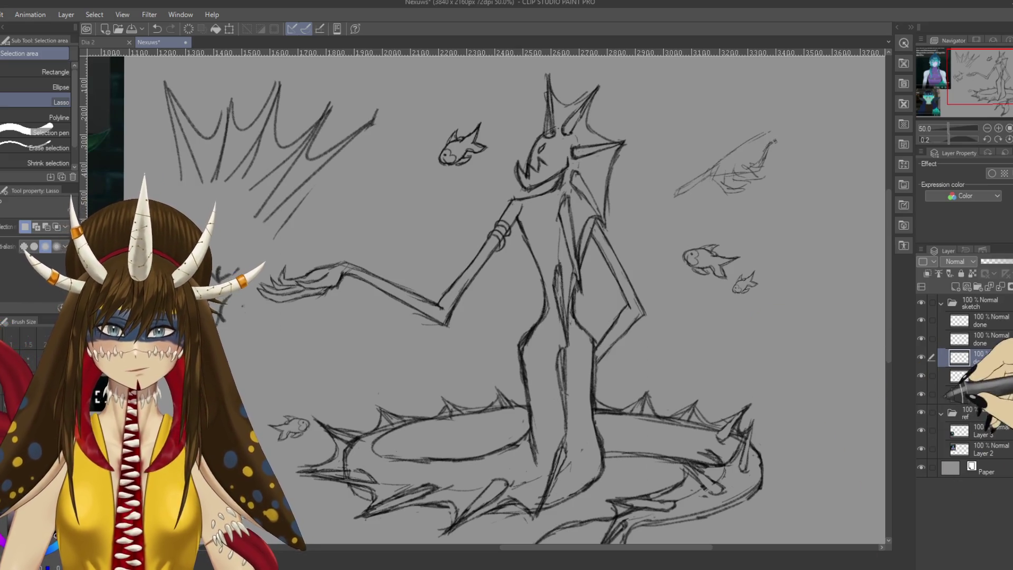
# Step: Move the last fish copy down into the spiky ring beside the lower body and confirm
pyautogui.click(981, 376)
pyautogui.hotkey('ctrl', 't')
pyautogui.moveTo(478, 140); pyautogui.dragTo(712, 383)
pyautogui.scroll(-3, 713, 388)
pyautogui.moveTo(689, 335)
pyautogui.mouseDown()
pyautogui.moveTo(649, 400)
pyautogui.moveTo(637, 375)
pyautogui.moveTo(634, 395)
pyautogui.mouseUp()
pyautogui.click(597, 423)
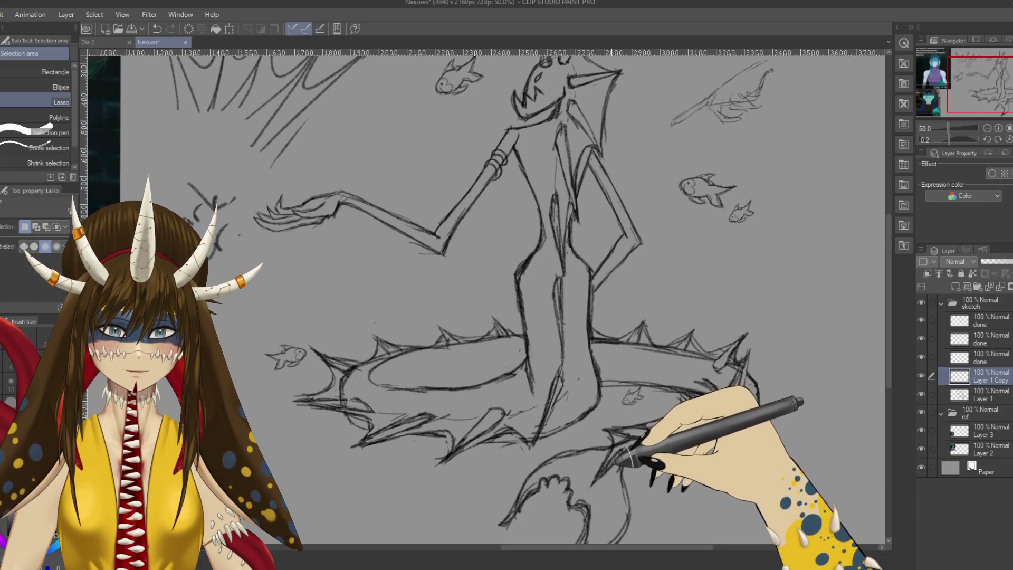
pyautogui.scroll(3, 657, 351)
pyautogui.scroll(-2, 499, 359)
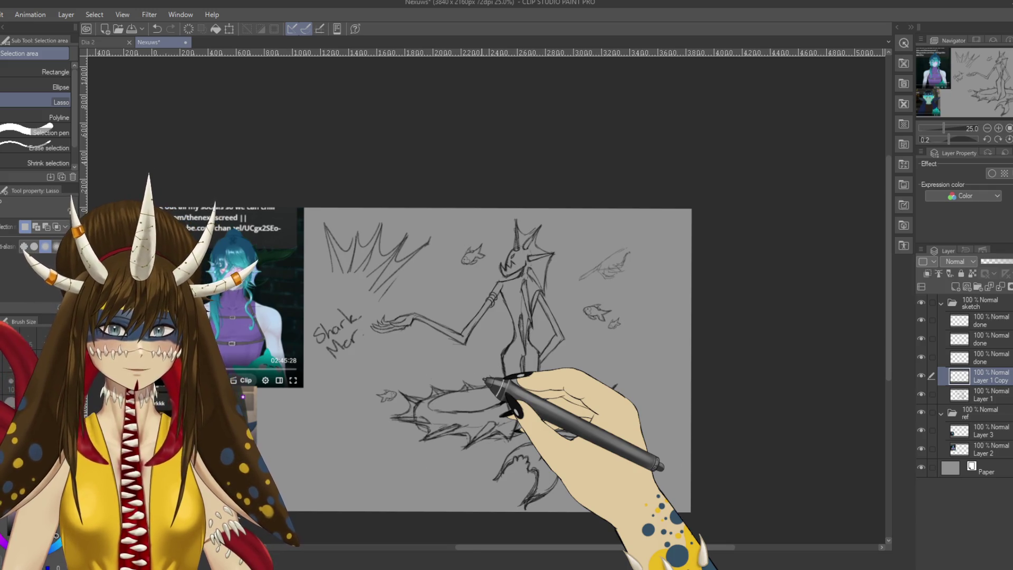
pyautogui.scroll(1, 488, 383)
pyautogui.scroll(1, 554, 237)
# Step: Erase the Shark Mer label with a large eraser, then undo the erasure
pyautogui.press('e')
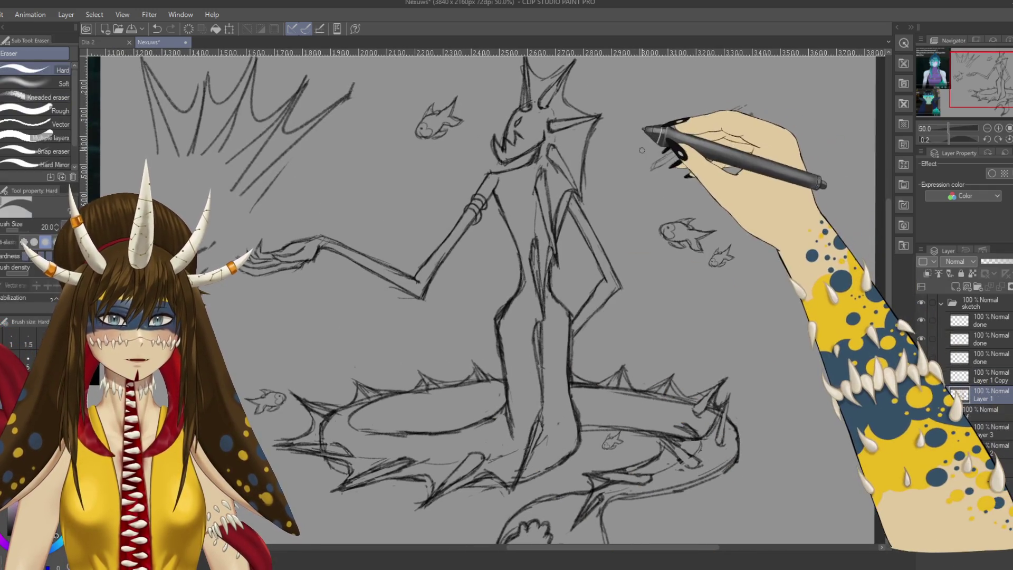
pyautogui.moveTo(642, 147); pyautogui.dragTo(740, 128)
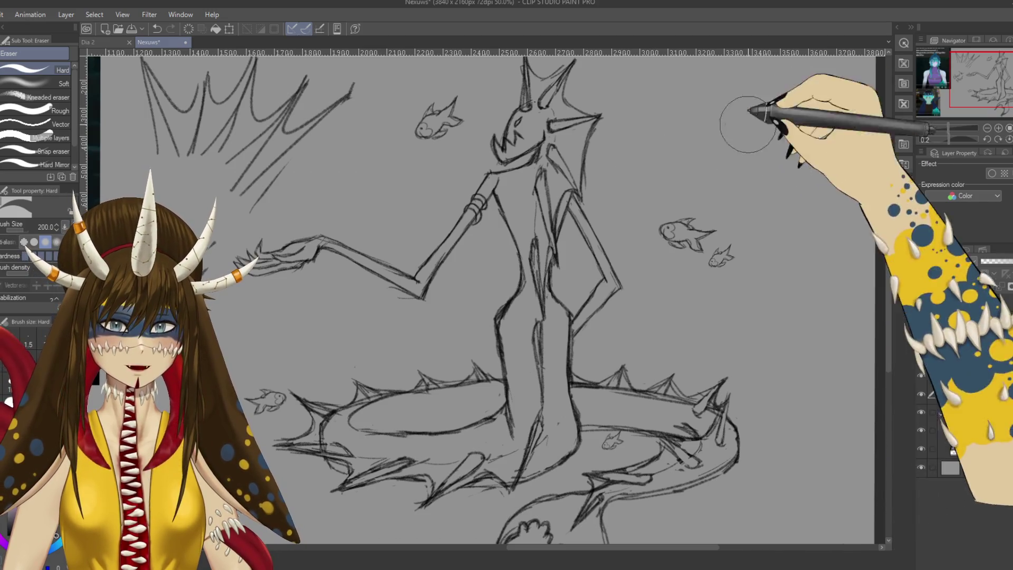
pyautogui.moveTo(414, 198); pyautogui.dragTo(544, 215)
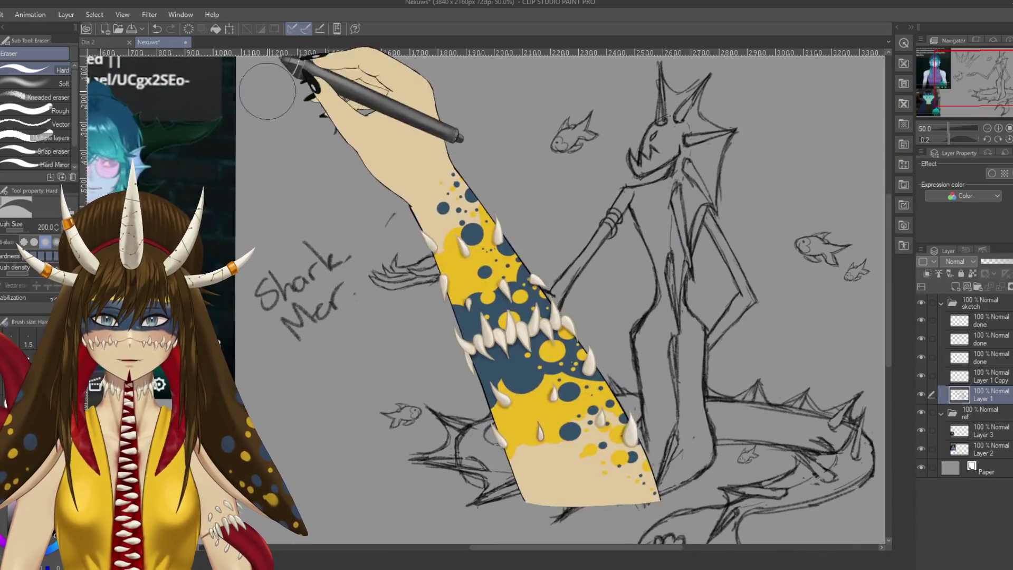
pyautogui.moveTo(261, 261)
pyautogui.mouseDown()
pyautogui.moveTo(294, 272)
pyautogui.moveTo(332, 264)
pyautogui.moveTo(293, 230)
pyautogui.moveTo(258, 261)
pyautogui.moveTo(272, 198)
pyautogui.mouseUp()
pyautogui.hotkey('ctrl', 'z')
pyautogui.scroll(-3, 259, 265)
pyautogui.scroll(2, 255, 255)
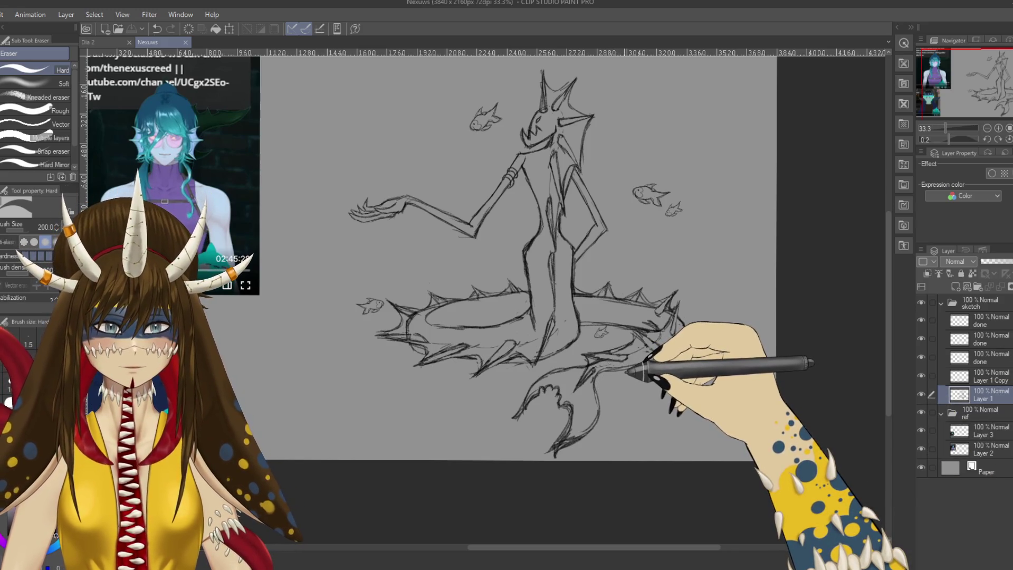
# Step: Extend the tail's outer curve up to the spikes and duplicate Layer 1's fish again
pyautogui.moveTo(627, 369); pyautogui.dragTo(683, 332)
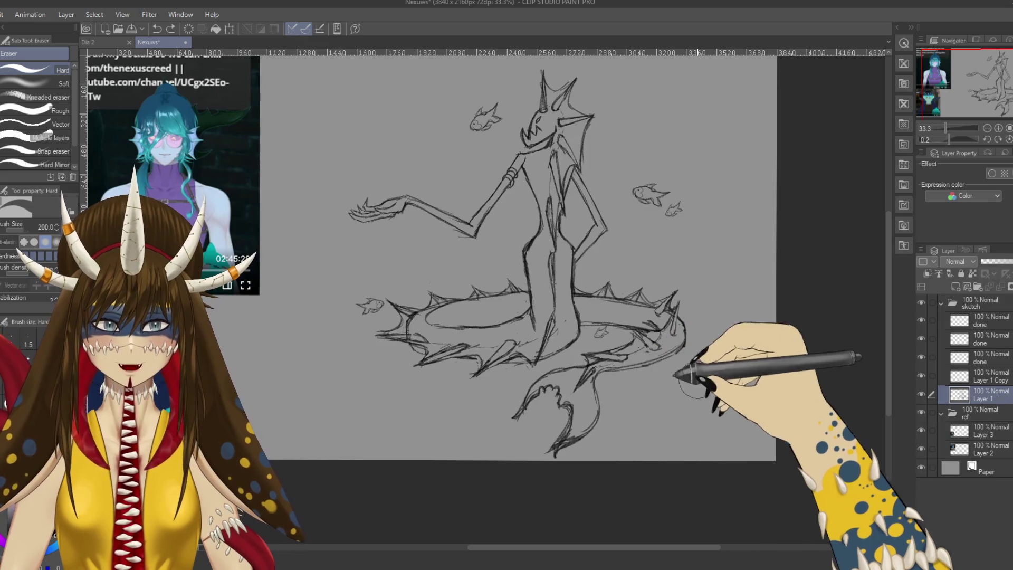
pyautogui.hotkey('ctrl', 'c')
pyautogui.hotkey('ctrl', 'v')
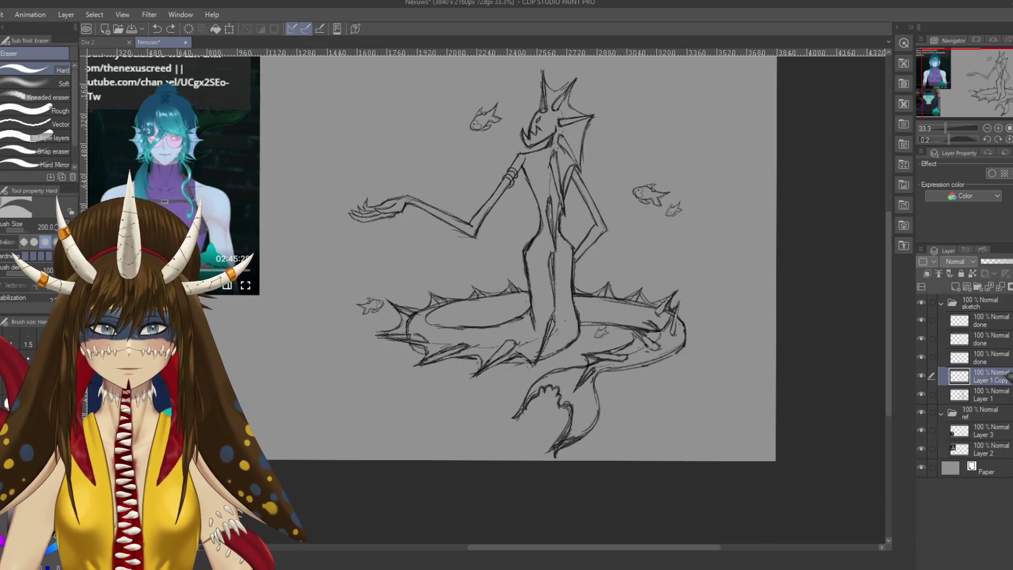
# Step: Move the copied fish to the tail tip, shrink it slightly and confirm
pyautogui.hotkey('ctrl', 't')
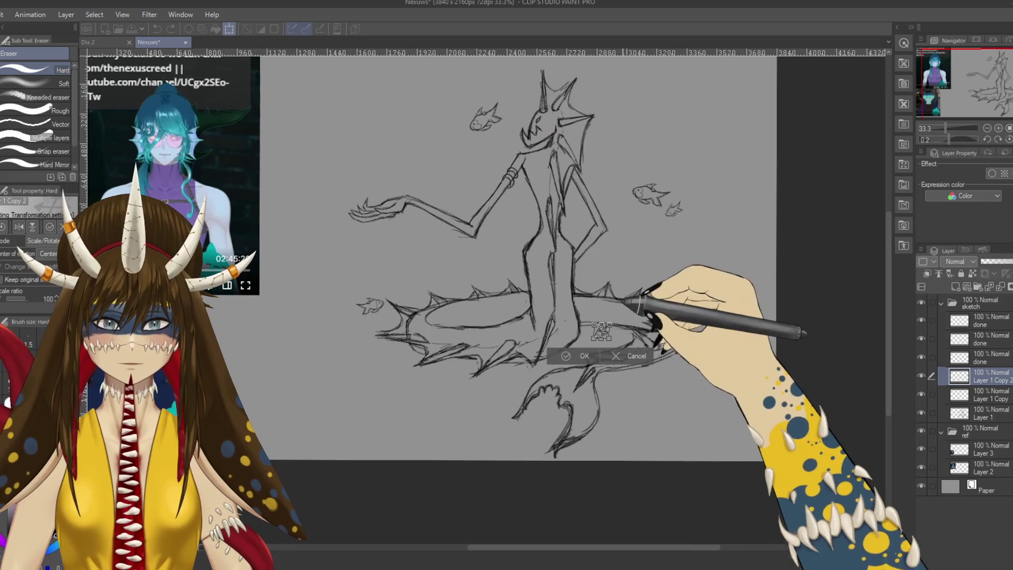
pyautogui.moveTo(601, 332)
pyautogui.mouseDown()
pyautogui.moveTo(633, 305)
pyautogui.moveTo(661, 396)
pyautogui.mouseUp()
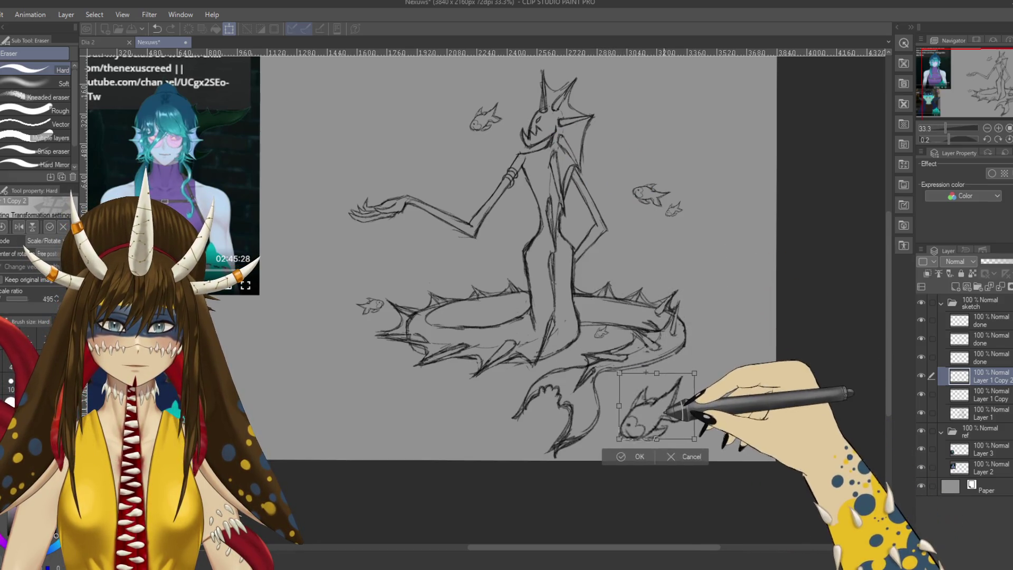
pyautogui.moveTo(699, 429); pyautogui.dragTo(694, 393)
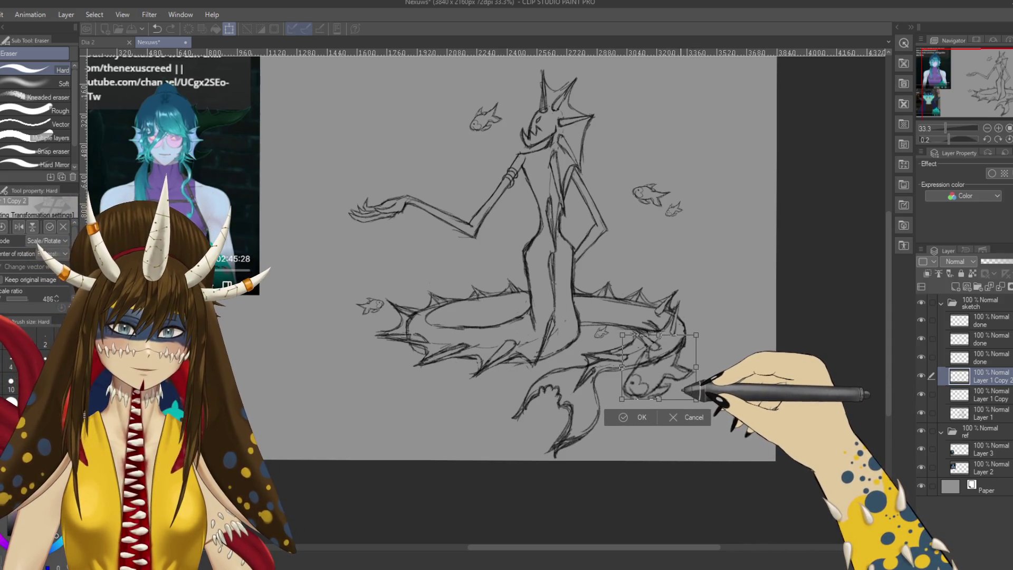
pyautogui.click(637, 417)
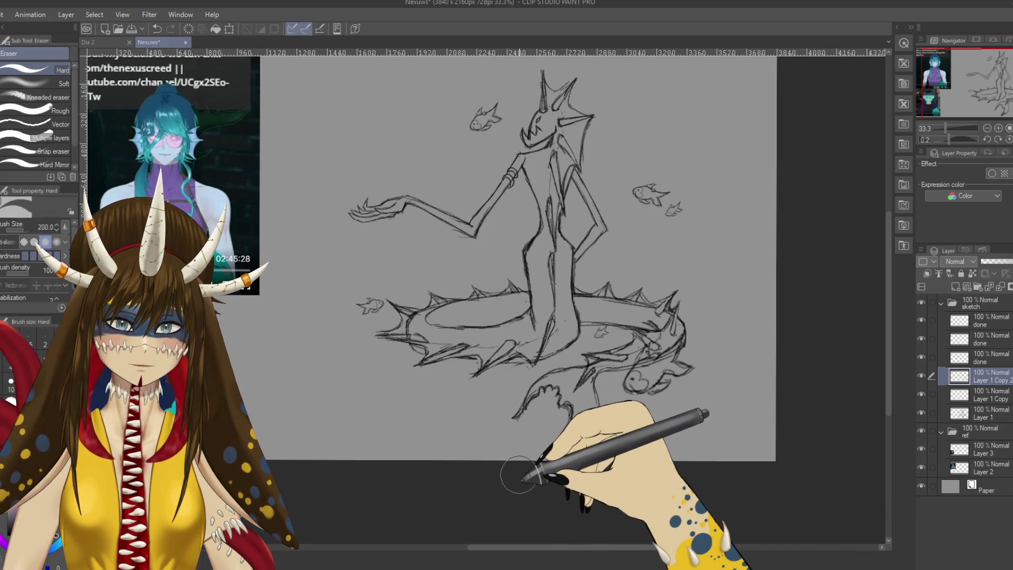
pyautogui.moveTo(554, 396); pyautogui.dragTo(546, 438)
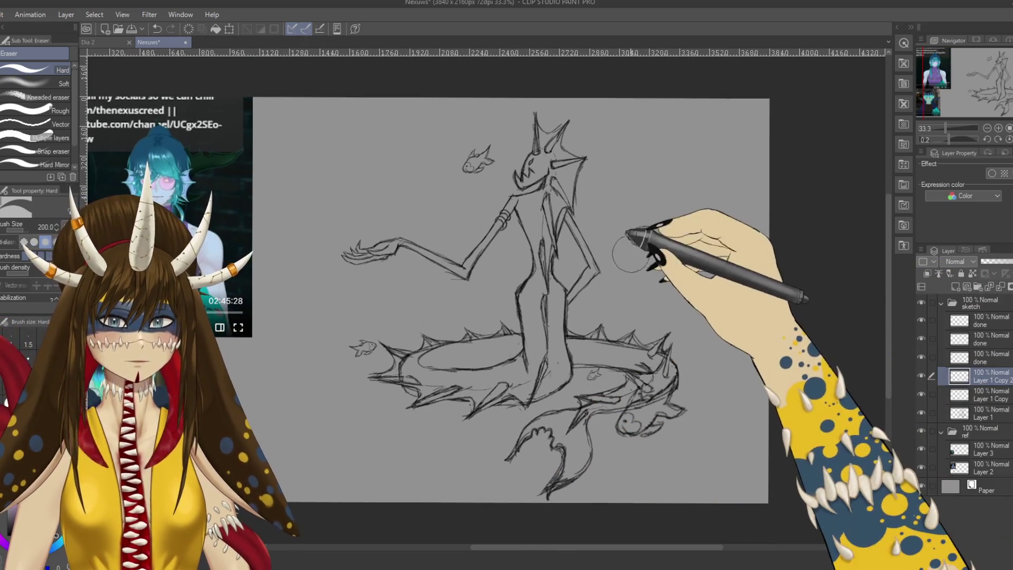
# Step: Duplicate the layer and shrink its copy into a tiny fish tucked beside the head crest
pyautogui.hotkey('ctrl', 'j')
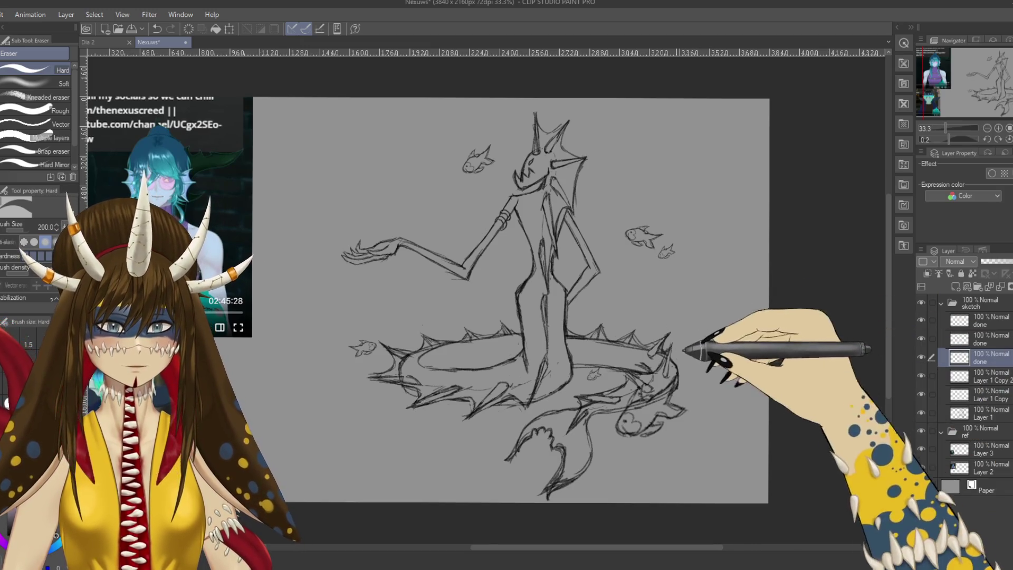
pyautogui.hotkey('ctrl', 't')
pyautogui.moveTo(464, 335)
pyautogui.mouseDown()
pyautogui.moveTo(415, 372)
pyautogui.moveTo(625, 158)
pyautogui.moveTo(614, 126)
pyautogui.moveTo(590, 117)
pyautogui.mouseUp()
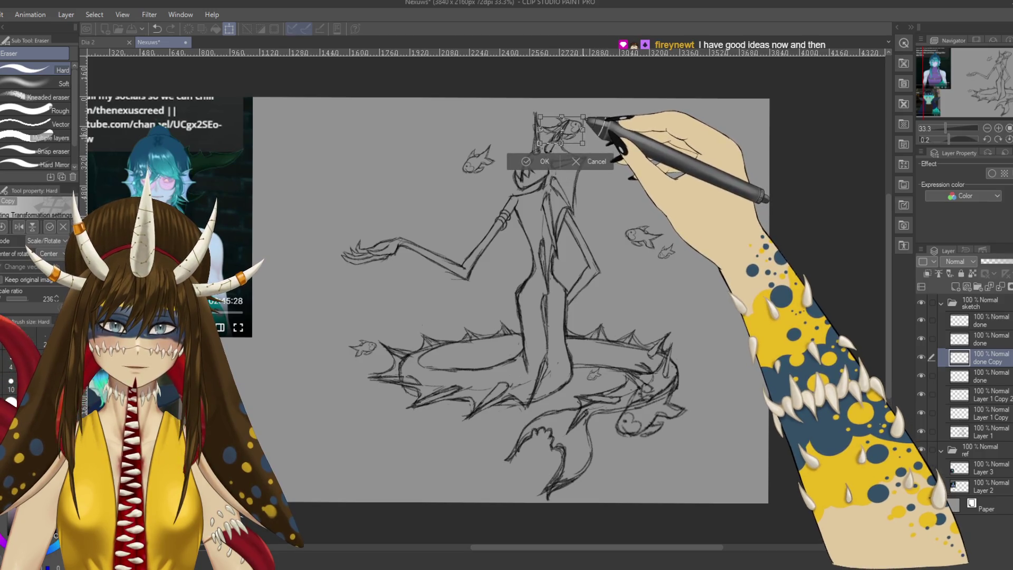
pyautogui.moveTo(596, 127); pyautogui.dragTo(585, 144)
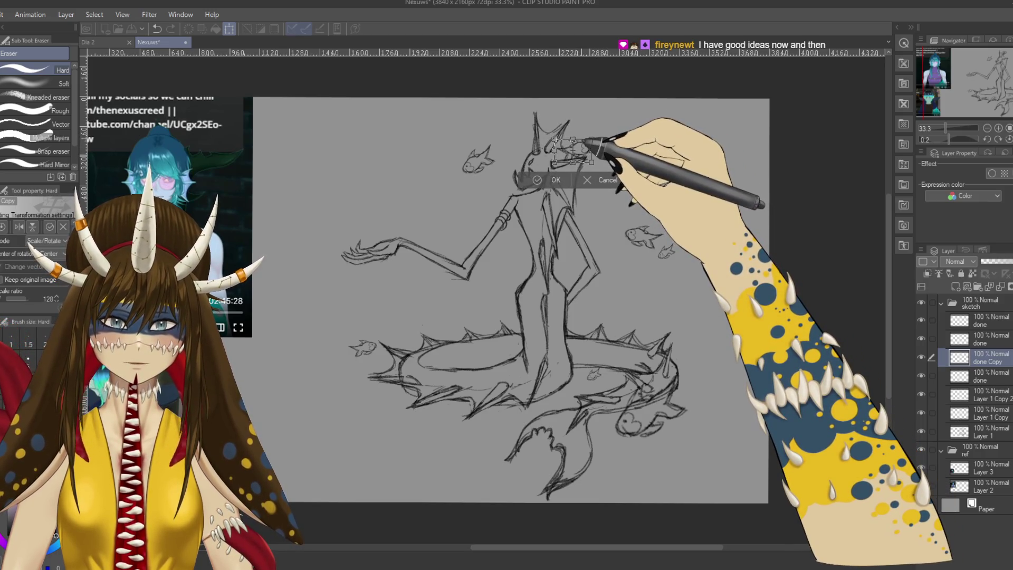
pyautogui.press('Return')
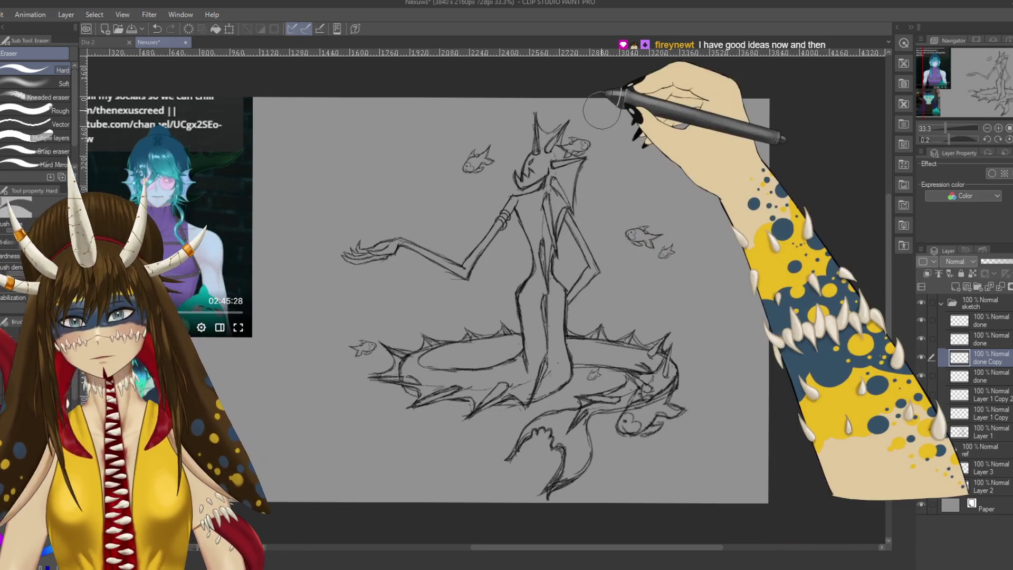
pyautogui.hotkey('ctrl', '+')
pyautogui.hotkey('ctrl', '+')
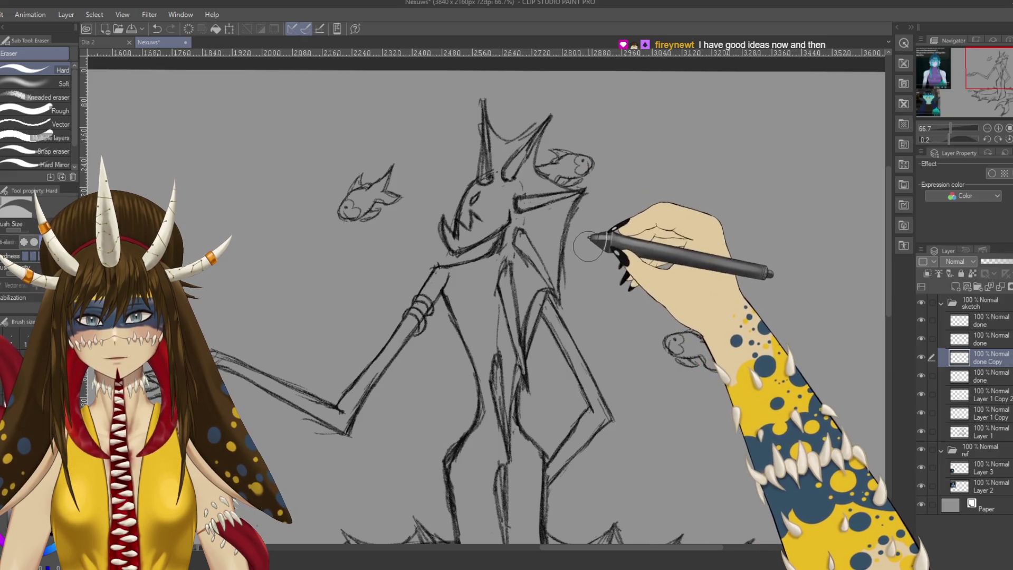
pyautogui.hotkey('ctrl', '-')
pyautogui.hotkey('ctrl', '-')
pyautogui.hotkey('ctrl', '-')
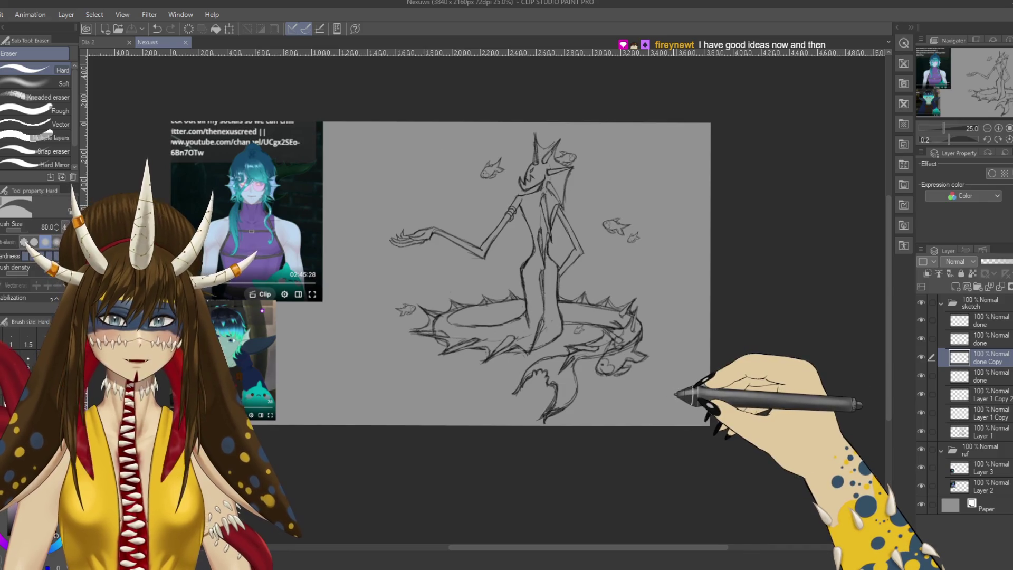
pyautogui.scroll(2, 677, 393)
pyautogui.scroll(1, 679, 395)
pyautogui.scroll(1, 566, 316)
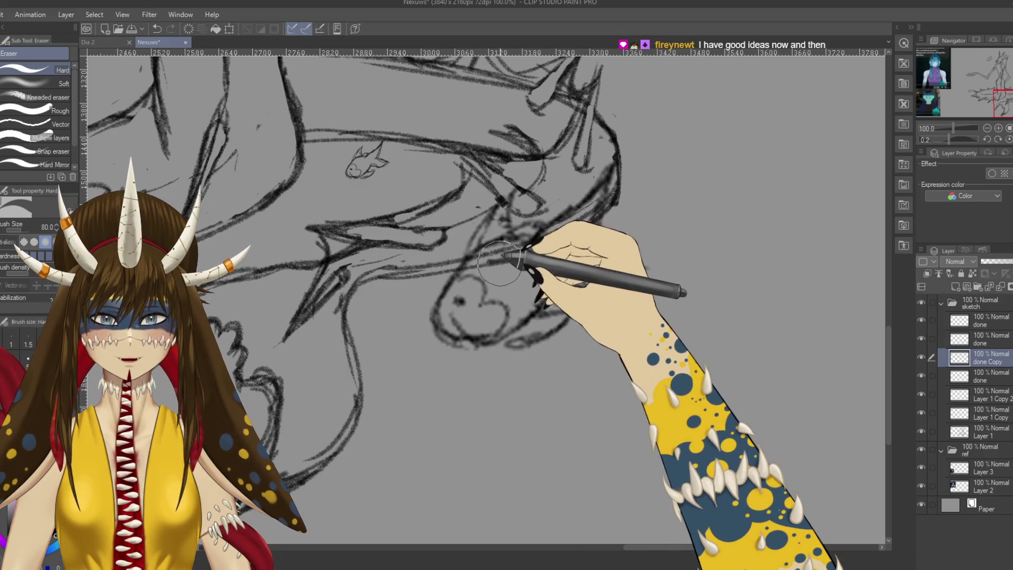
# Step: Make Layer 1 the active layer and centre the whole sketch in view
pyautogui.keyDown('ctrl'); pyautogui.keyDown('shift'); pyautogui.click(501, 259); pyautogui.keyUp('shift'); pyautogui.keyUp('ctrl')
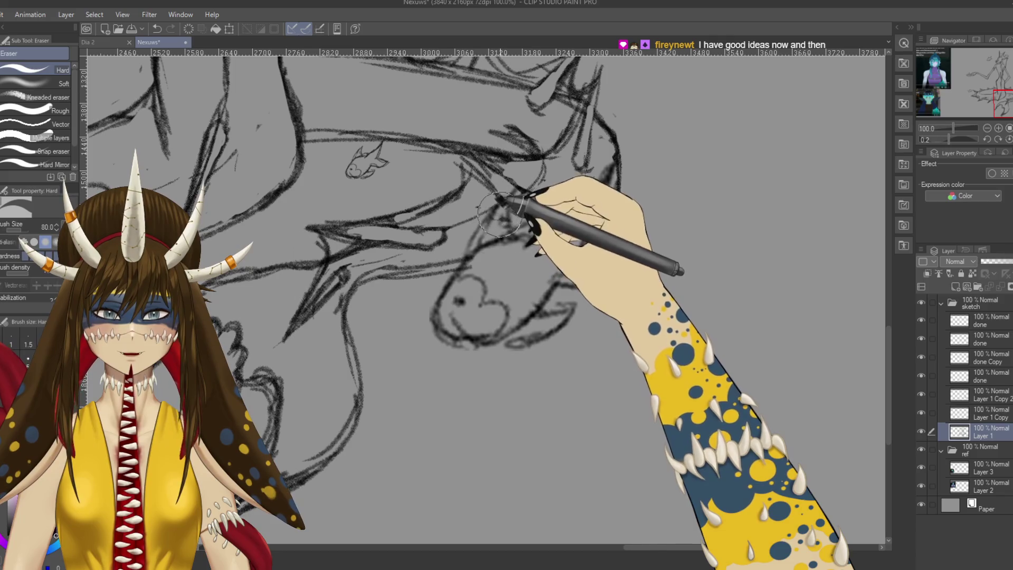
pyautogui.scroll(-2, 499, 212)
pyautogui.scroll(-2, 490, 274)
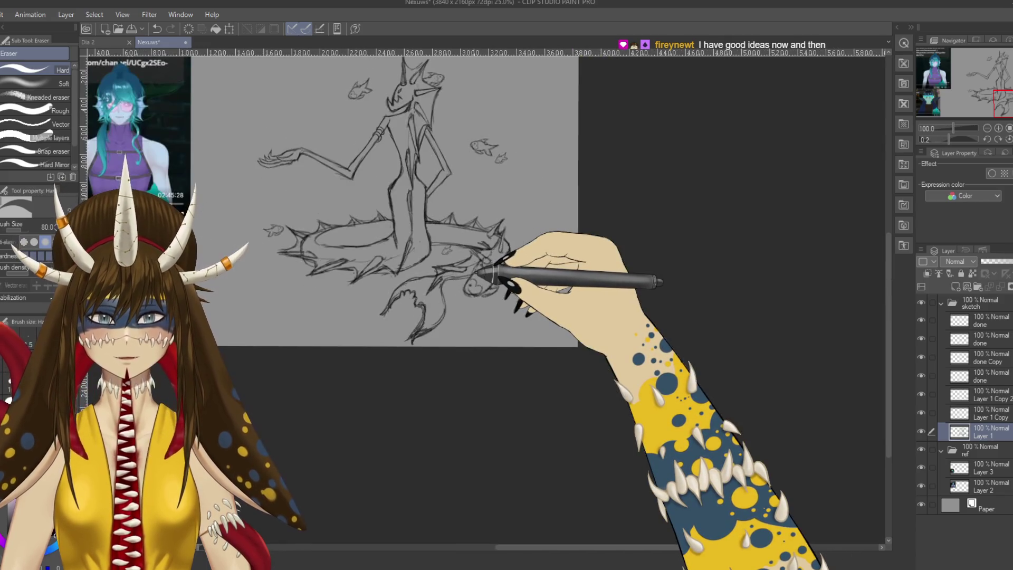
pyautogui.moveTo(435, 406); pyautogui.dragTo(530, 461)
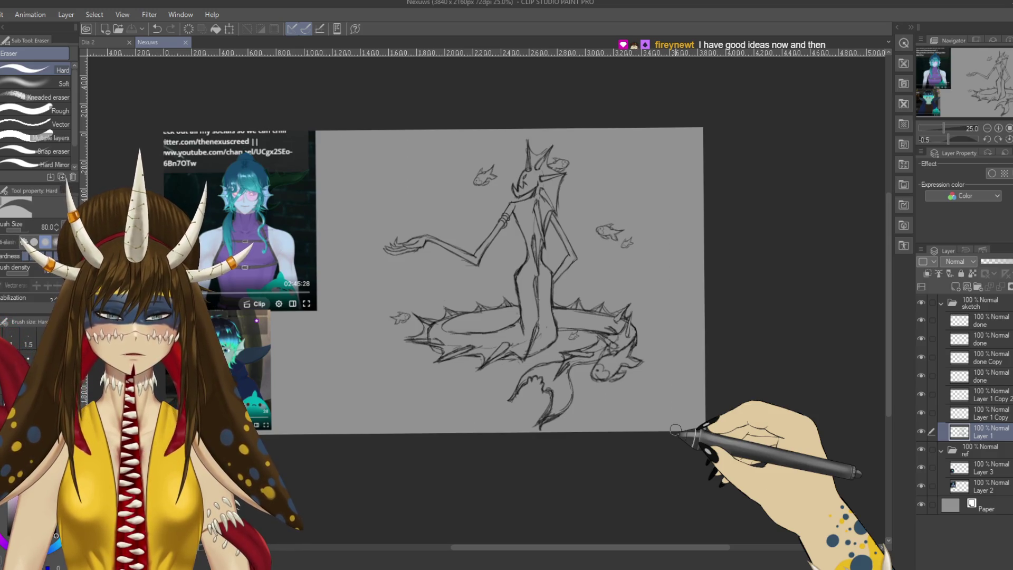
# Step: Test two long zigzag pencil strokes on the page's left, then erase them
pyautogui.press('p')
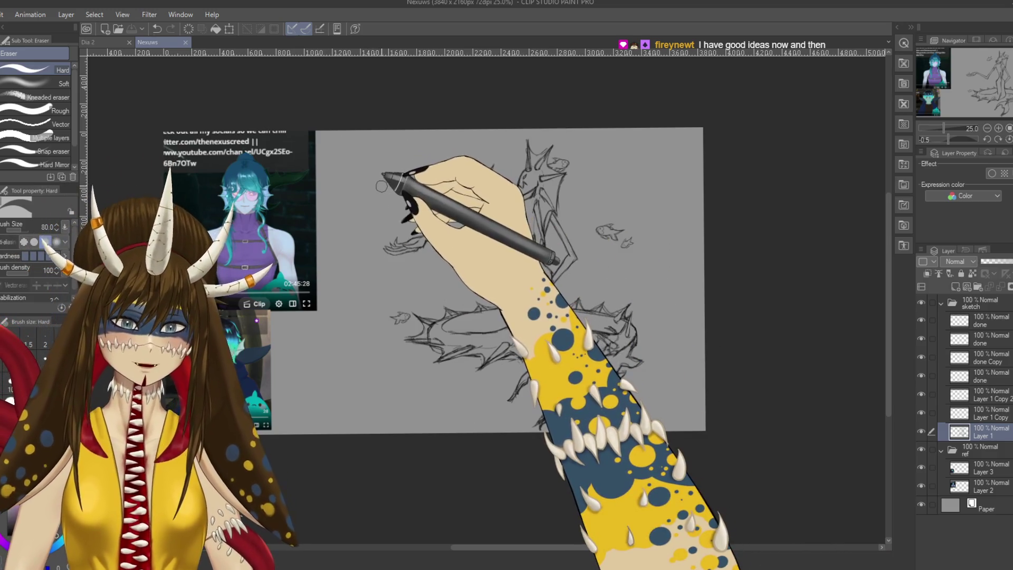
pyautogui.press('p')
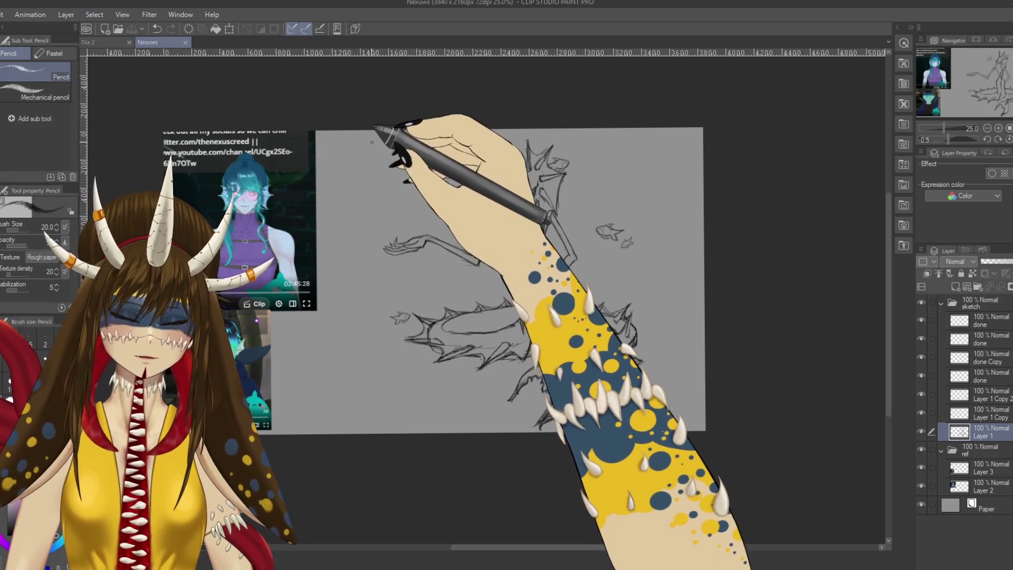
pyautogui.moveTo(373, 150); pyautogui.dragTo(391, 431)
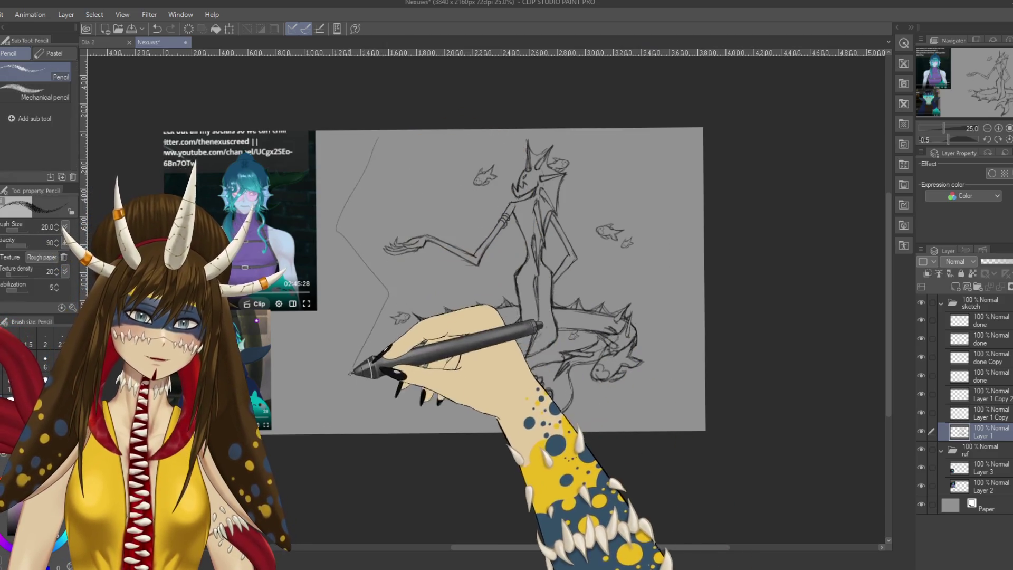
pyautogui.moveTo(376, 135); pyautogui.dragTo(396, 432)
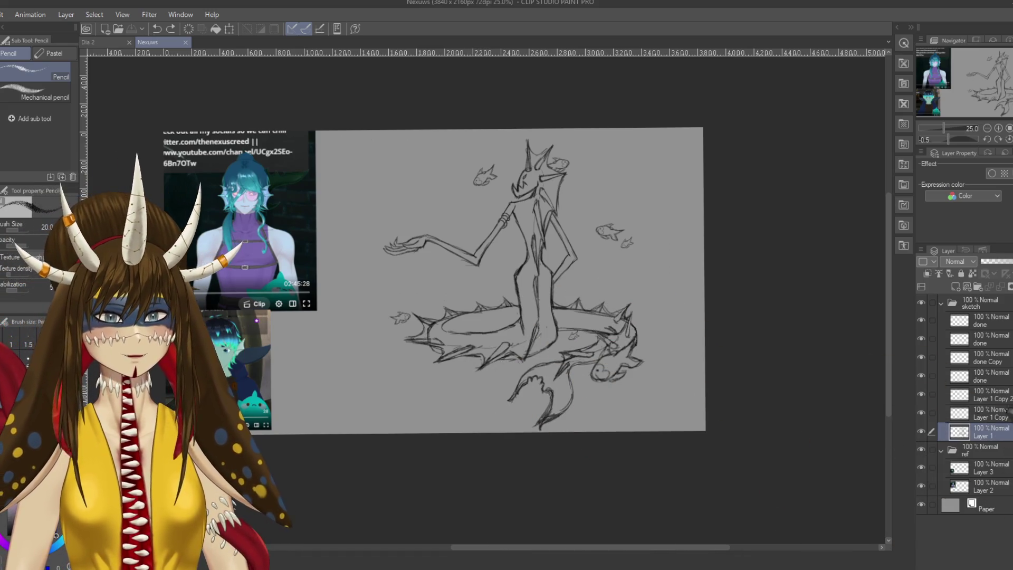
pyautogui.scroll(1, 480, 225)
pyautogui.scroll(2, 479, 225)
pyautogui.moveTo(554, 238); pyautogui.dragTo(474, 286)
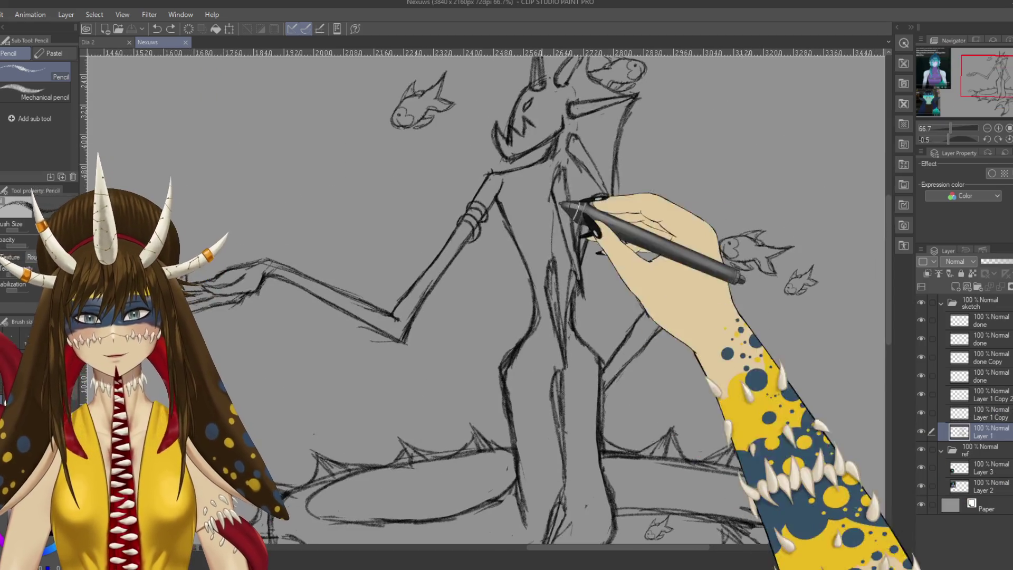
pyautogui.press('e')
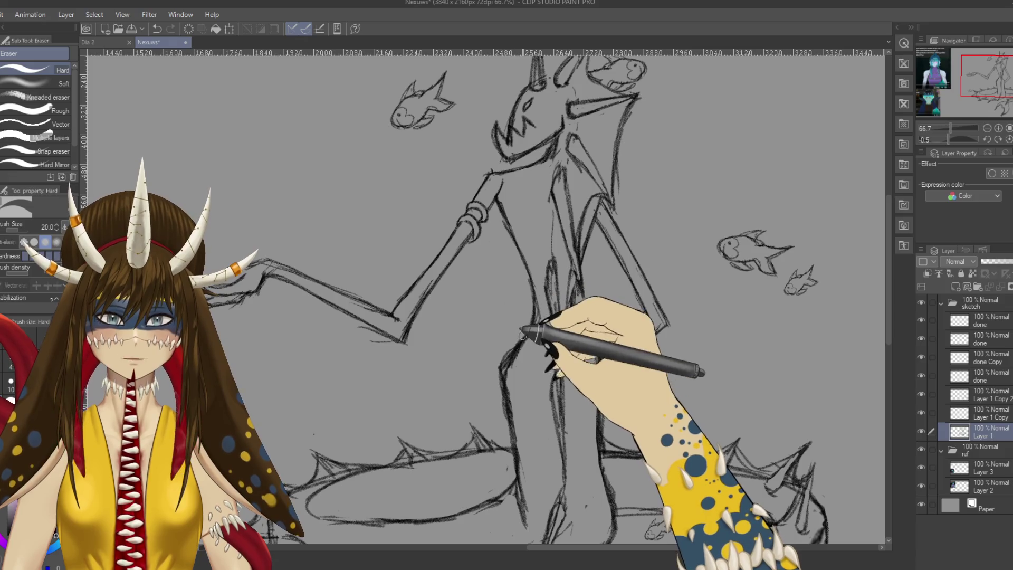
pyautogui.press('p')
pyautogui.scroll(-2, 486, 293)
pyautogui.scroll(-2, 486, 293)
pyautogui.scroll(-2, 487, 293)
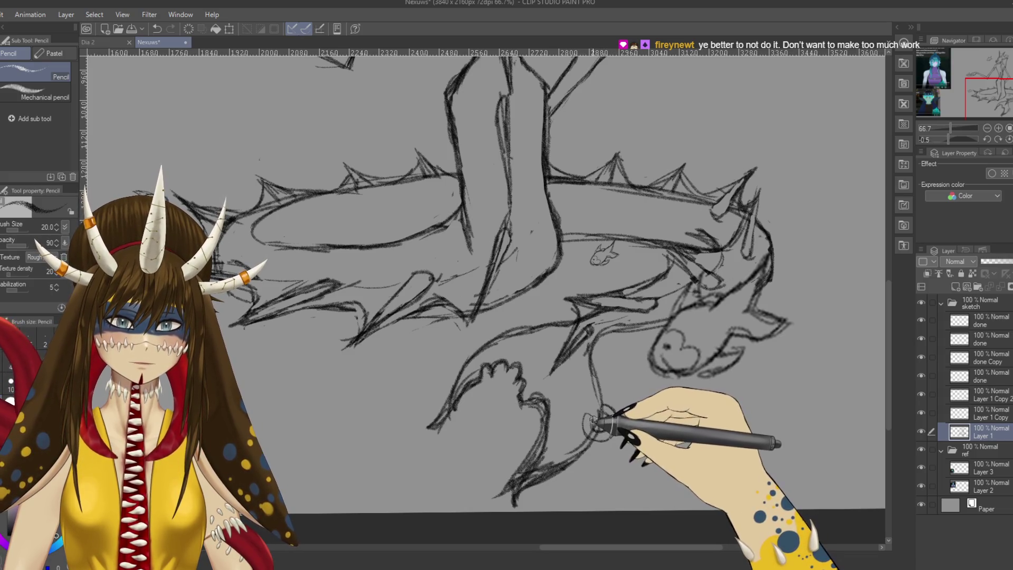
# Step: Sketch a small curled loop around the thin tail beside the lower fin
pyautogui.moveTo(596, 423); pyautogui.dragTo(605, 425)
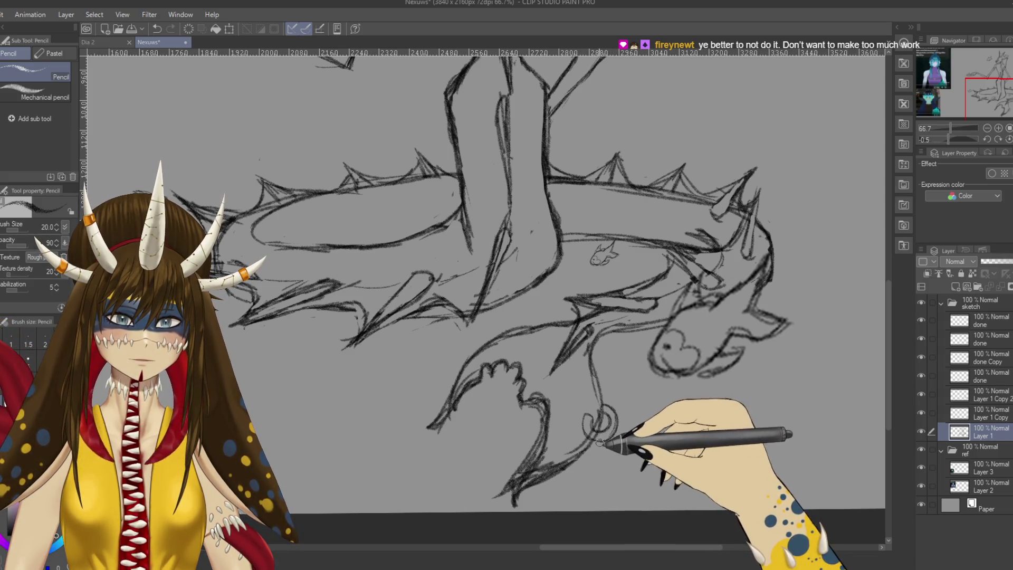
pyautogui.hotkey('ctrl', '-')
pyautogui.hotkey('ctrl', '-')
pyautogui.hotkey('ctrl', '-')
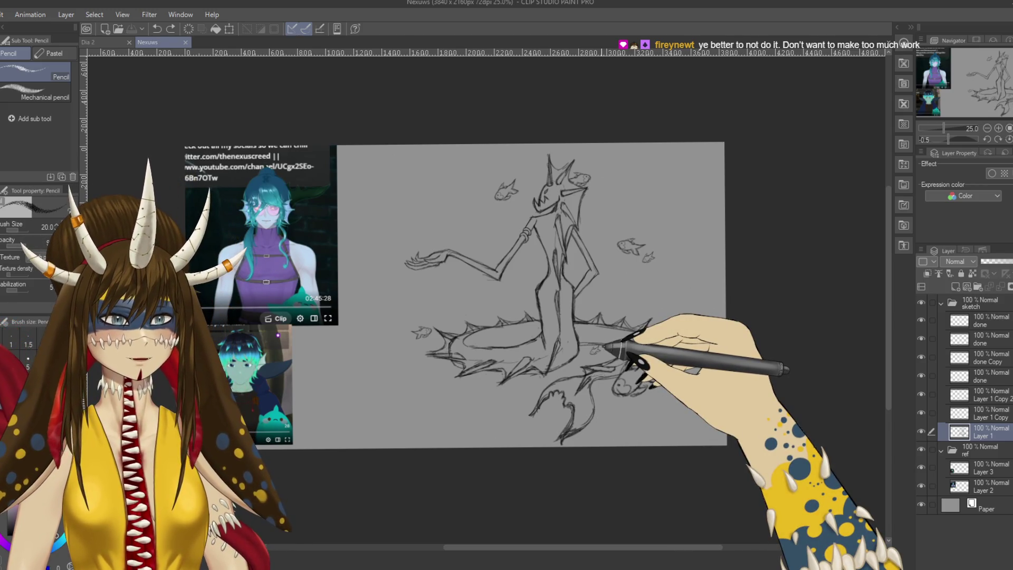
pyautogui.hotkey('ctrl', '+')
pyautogui.hotkey('ctrl', '+')
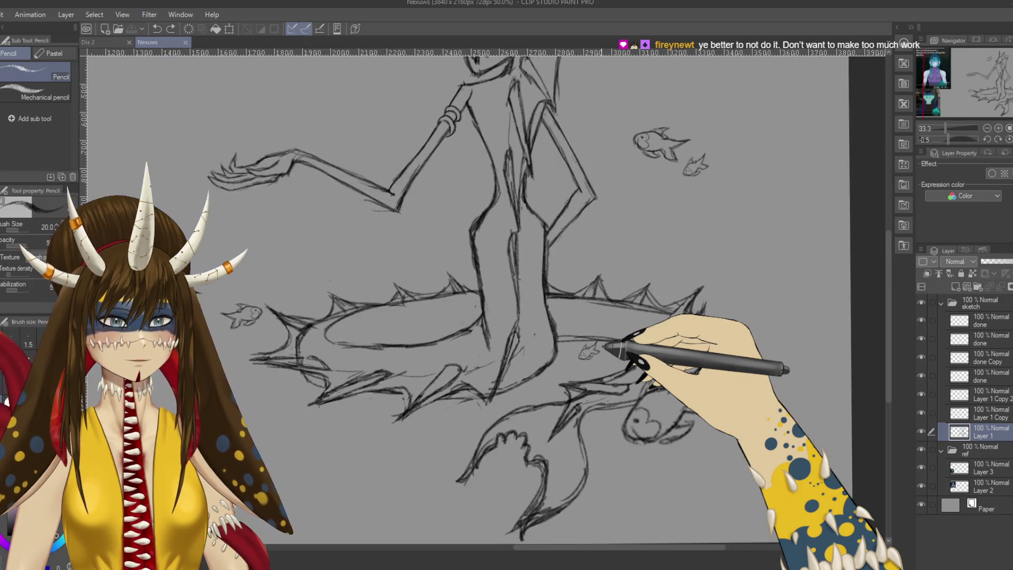
pyautogui.hotkey('ctrl', '+')
pyautogui.scroll(-3, 552, 387)
pyautogui.scroll(-3, 553, 387)
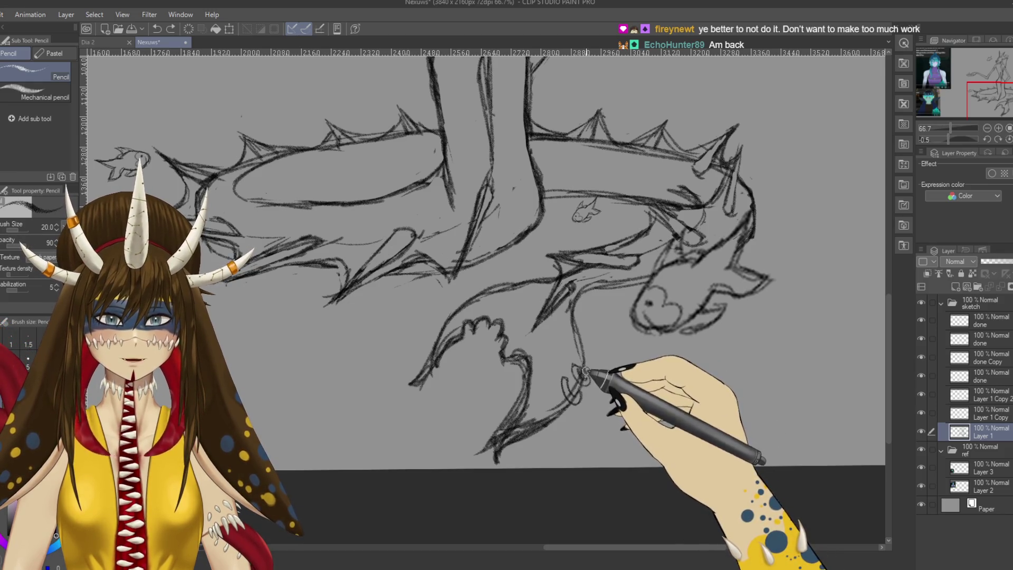
pyautogui.press('e')
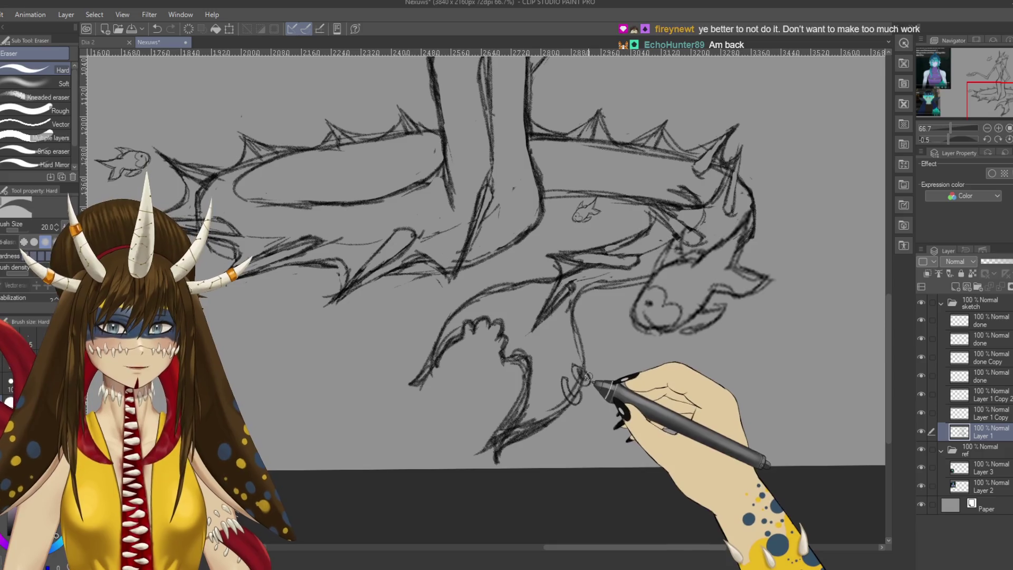
pyautogui.scroll(1, 588, 370)
pyautogui.scroll(1, 588, 369)
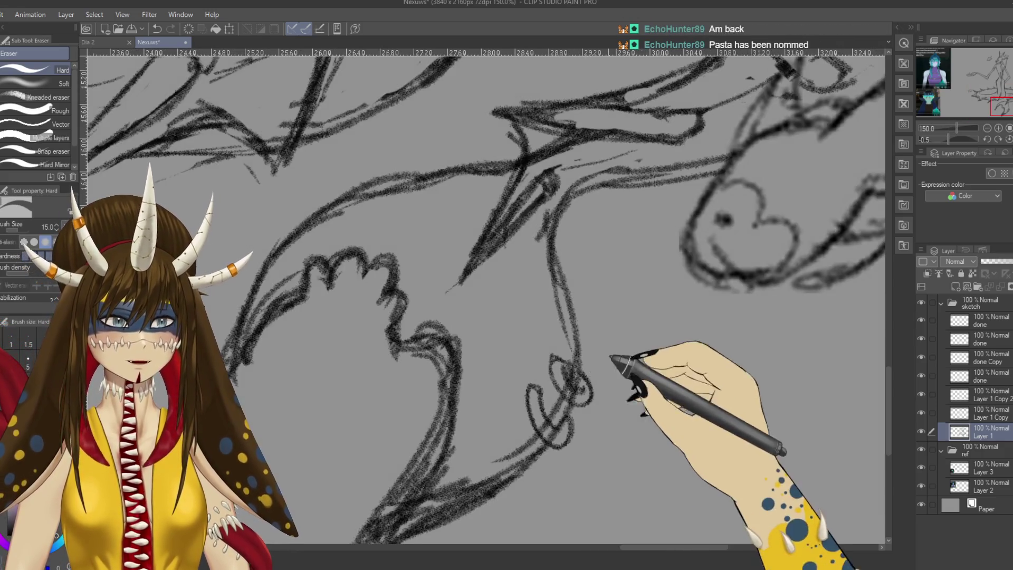
pyautogui.scroll(2, 597, 370)
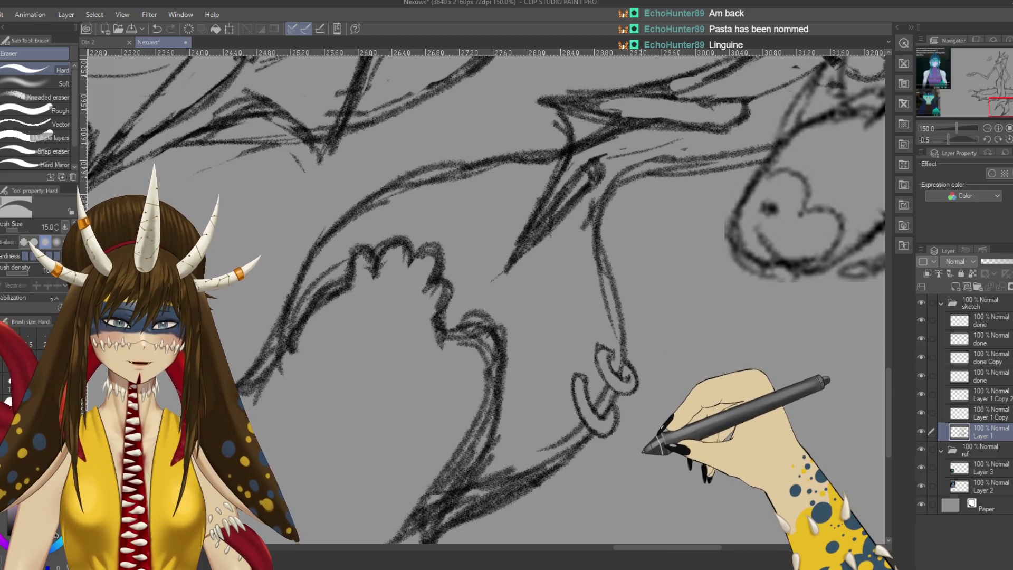
# Step: Sharpen the spiky ring's right end and the lower tail fin with fresh pencil strokes
pyautogui.press('p')
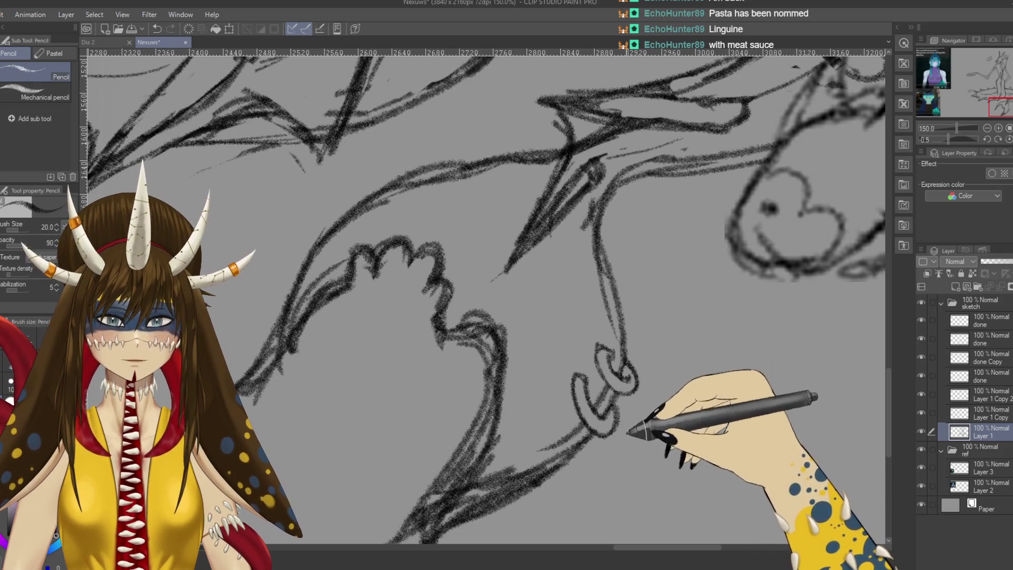
pyautogui.scroll(-1, 603, 371)
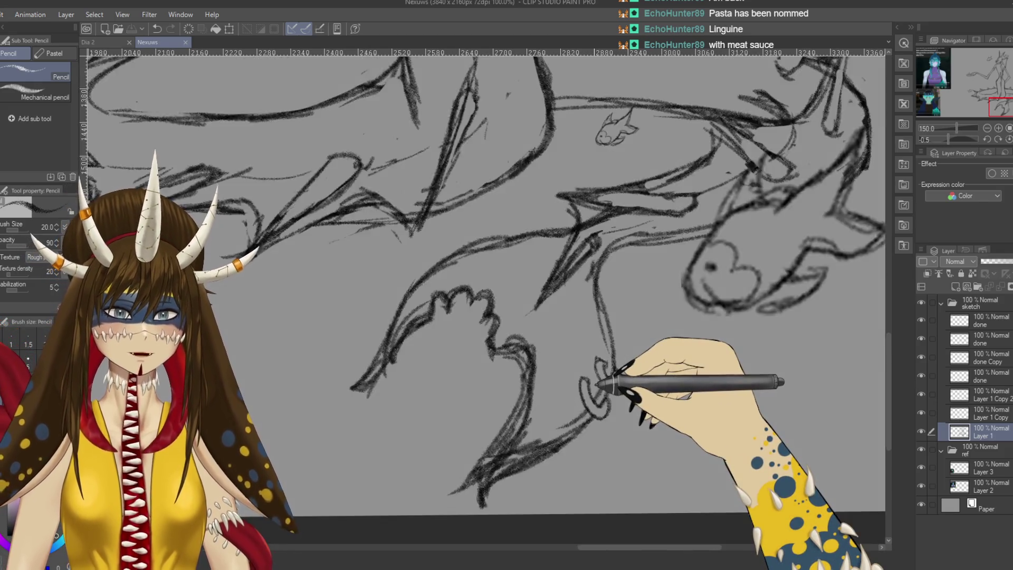
pyautogui.scroll(-3, 603, 380)
pyautogui.scroll(-1, 678, 169)
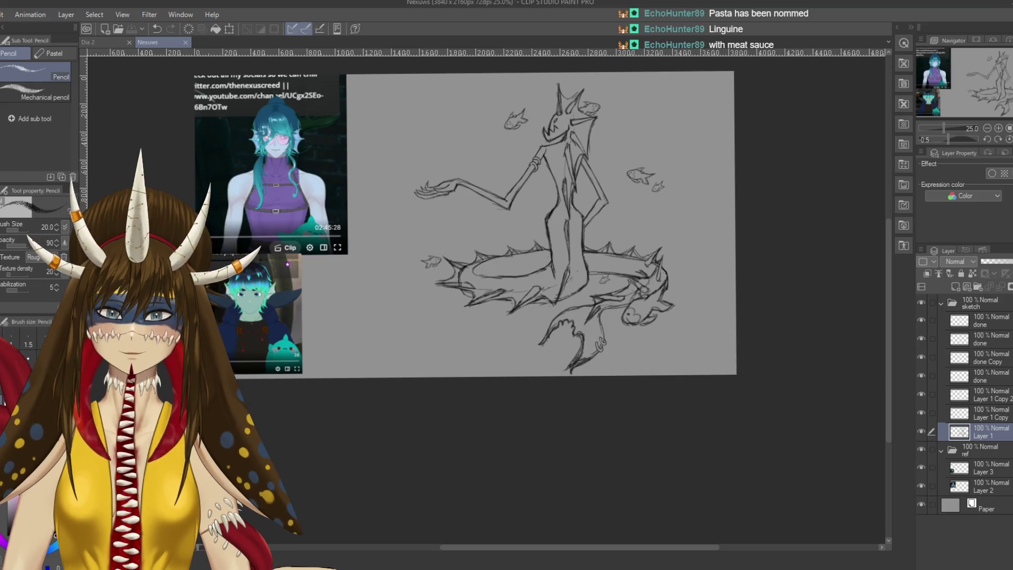
# Step: Create a Lines layer folder above the sketch folder and collapse the sketch folder
pyautogui.moveTo(540, 223)
pyautogui.mouseDown()
pyautogui.moveTo(448, 257)
pyautogui.moveTo(494, 246)
pyautogui.mouseUp()
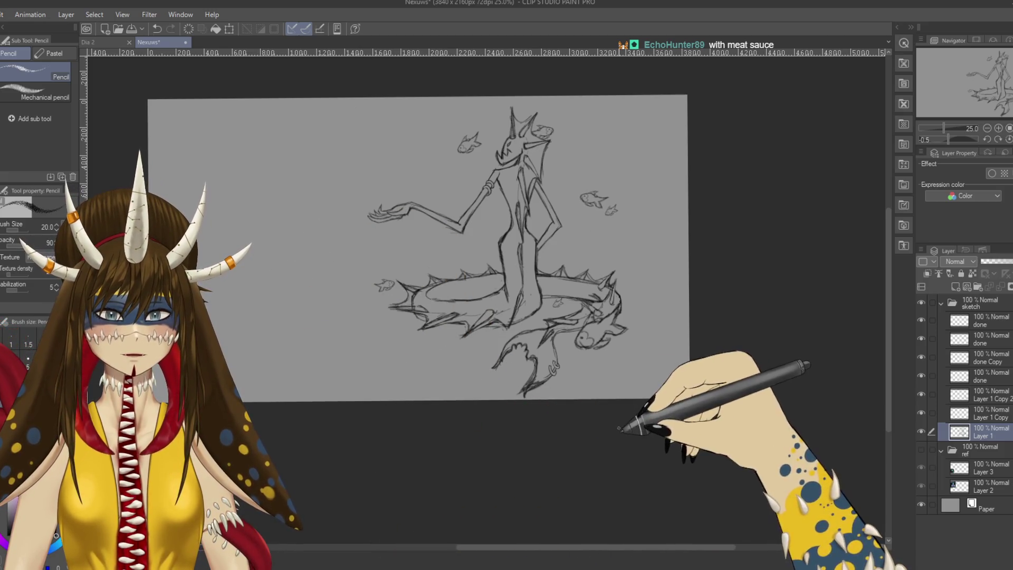
pyautogui.click(978, 286)
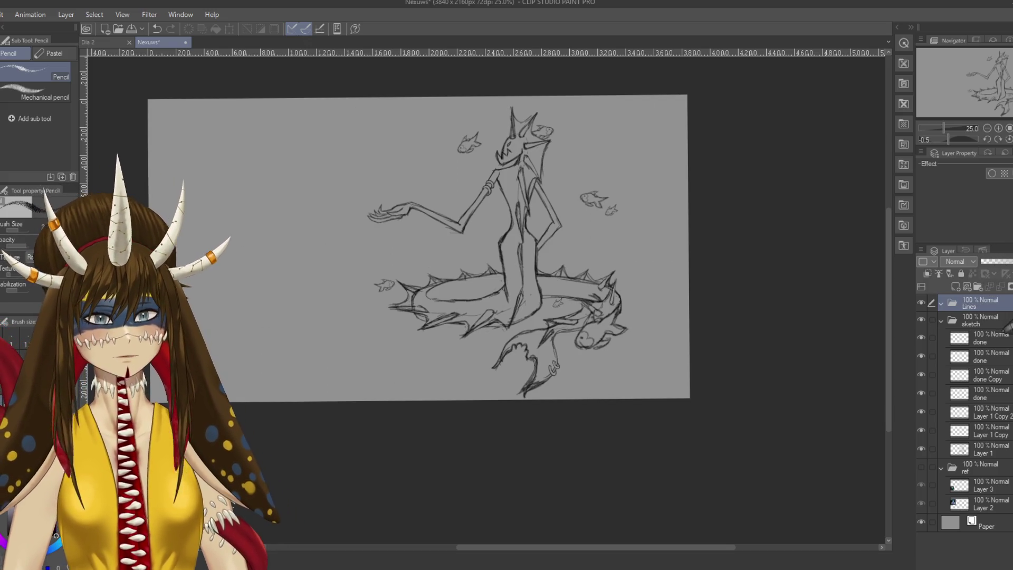
pyautogui.click(941, 319)
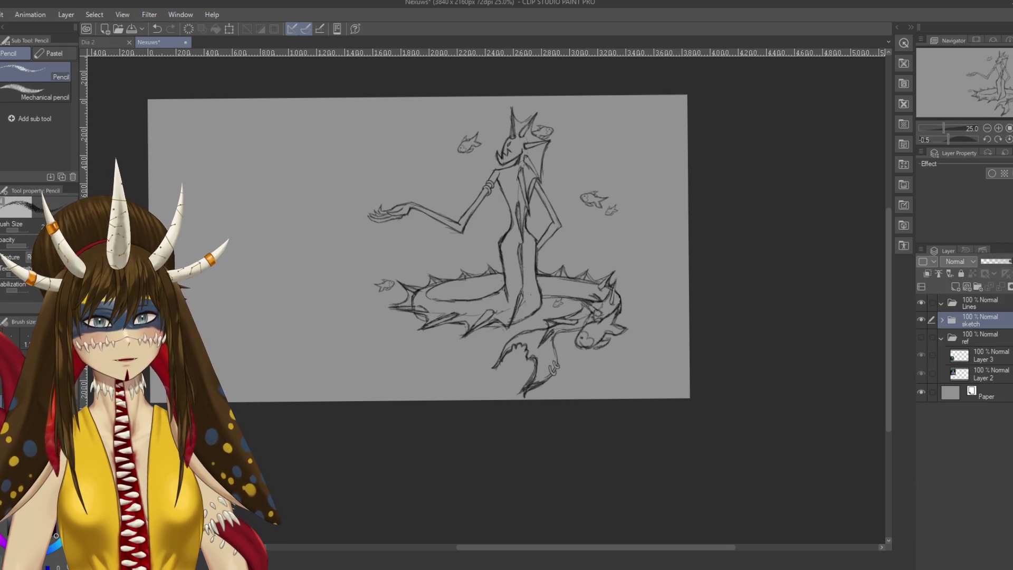
# Step: Fade the sketch folder to 31% opacity and target the Lines folder with the G-pen
pyautogui.moveTo(1009, 262); pyautogui.dragTo(993, 261)
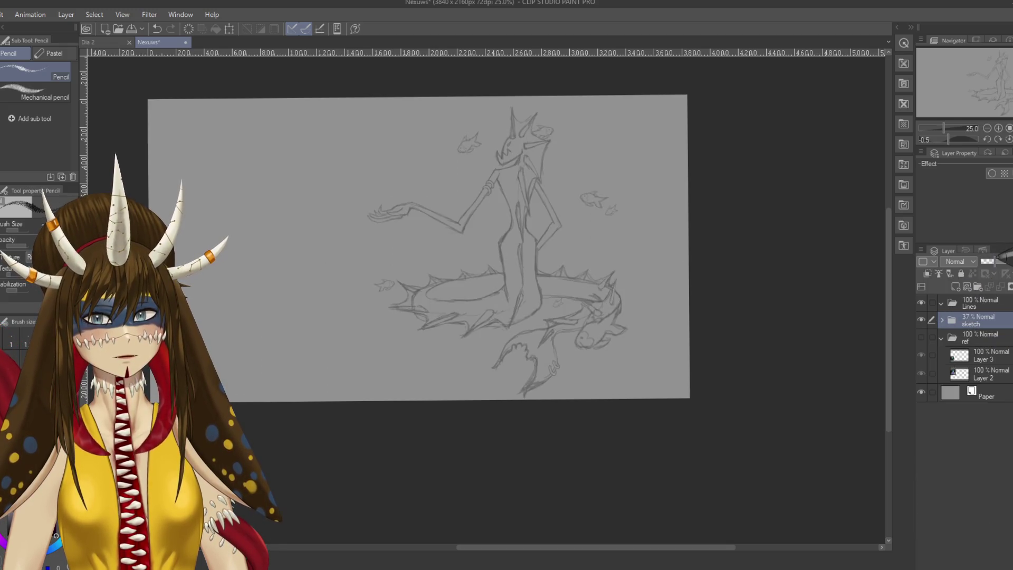
pyautogui.click(980, 302)
pyautogui.press('p')
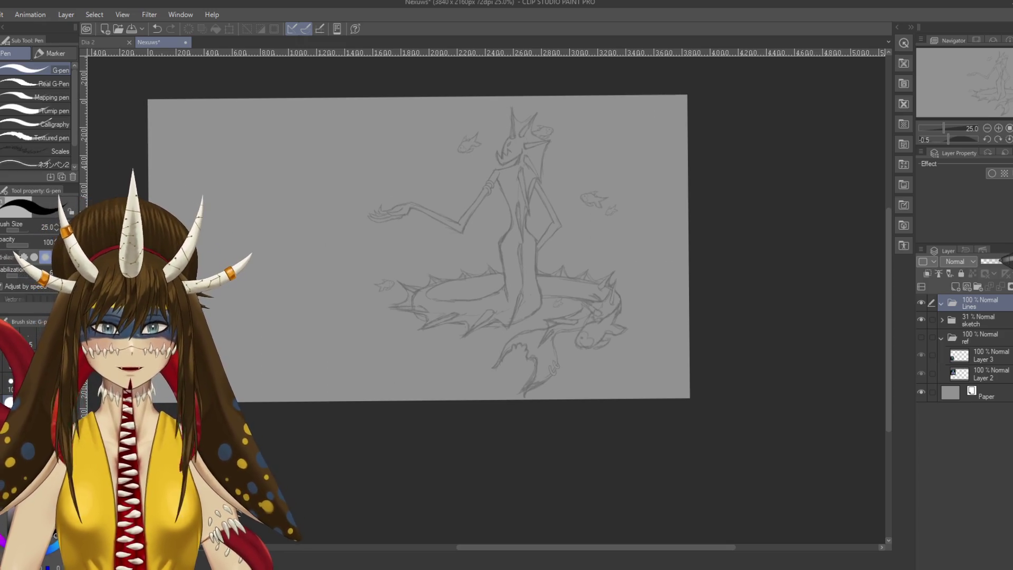
pyautogui.scroll(3, 507, 300)
pyautogui.scroll(2, 507, 301)
# Step: Add a new raster layer named base inside the Lines folder, zoomed on the head
pyautogui.moveTo(554, 198)
pyautogui.mouseDown()
pyautogui.moveTo(507, 404)
pyautogui.moveTo(554, 396)
pyautogui.mouseUp()
pyautogui.moveTo(574, 283); pyautogui.dragTo(621, 386)
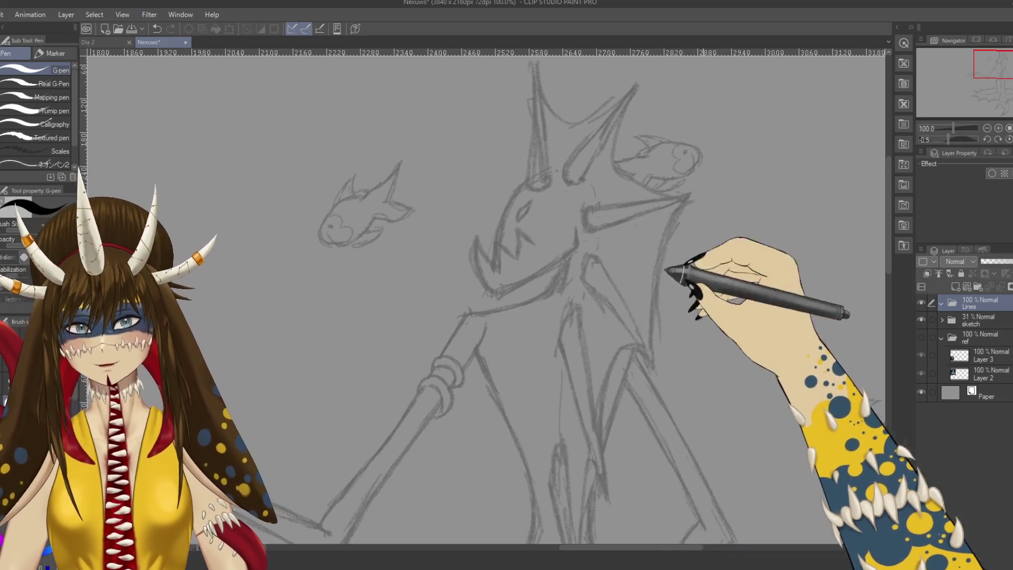
pyautogui.hotkey('ctrl', 'shift', 'n')
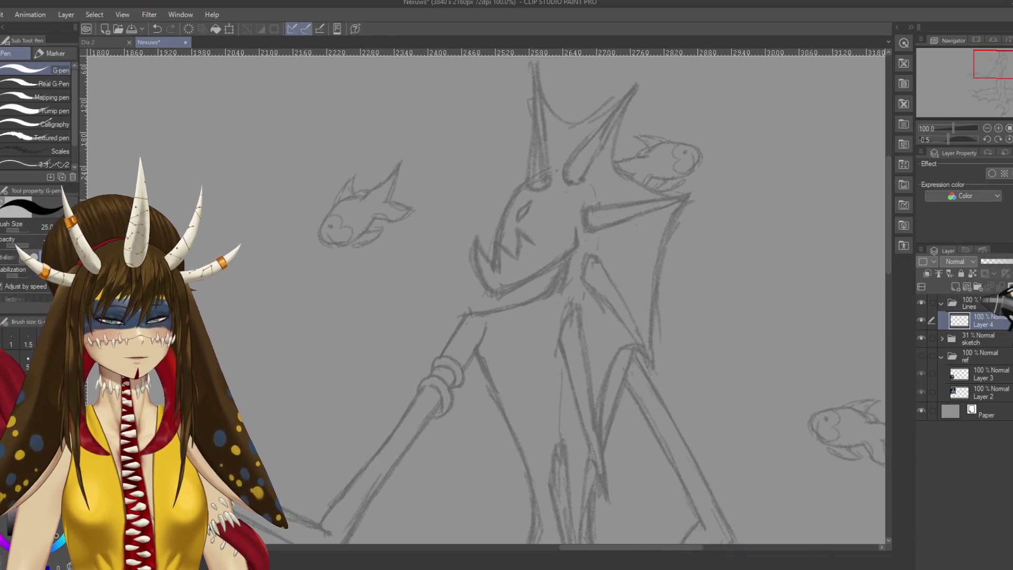
pyautogui.write('base')
pyautogui.press('Return')
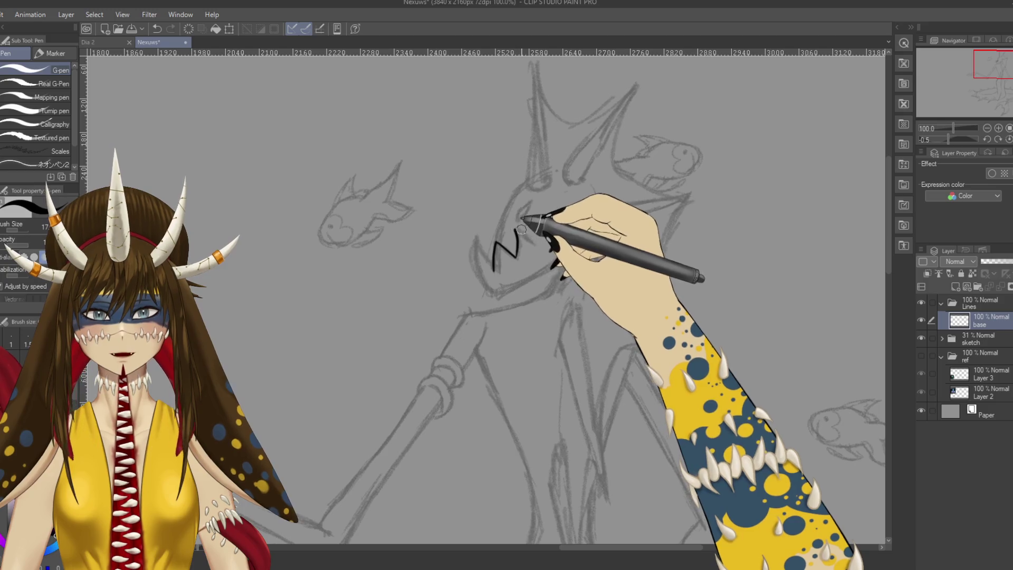
# Step: Ink the zigzag teeth over the head sketch and a first jaw line in black
pyautogui.moveTo(519, 223)
pyautogui.mouseDown()
pyautogui.moveTo(542, 238)
pyautogui.moveTo(474, 261)
pyautogui.mouseUp()
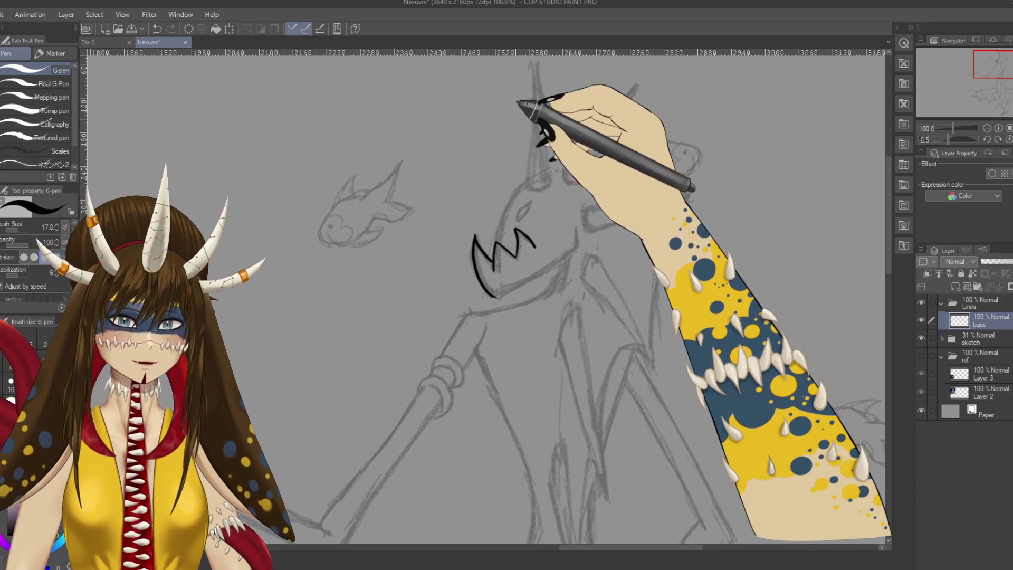
pyautogui.hotkey('ctrl', '+')
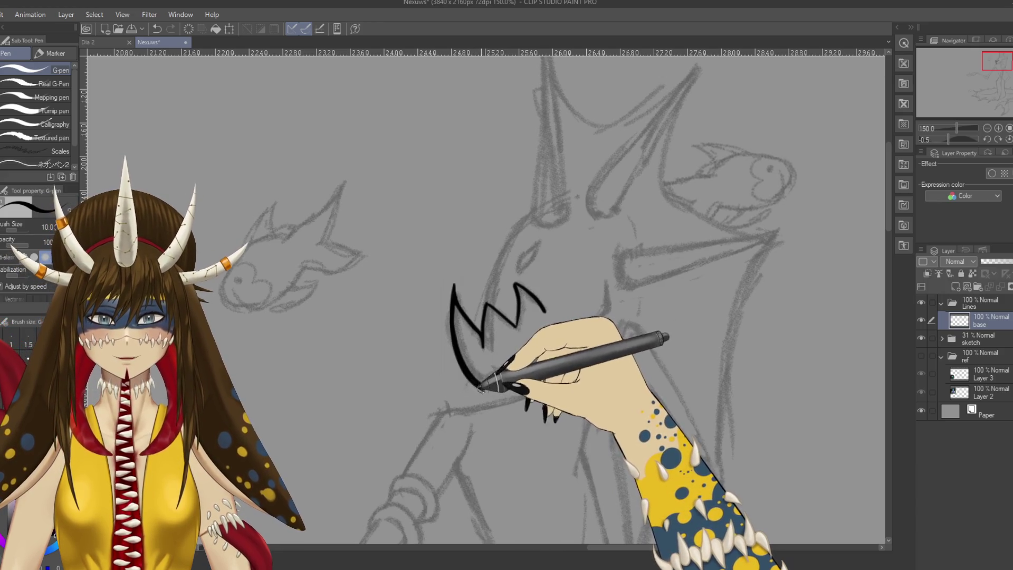
pyautogui.scroll(-1, 498, 340)
pyautogui.moveTo(484, 346); pyautogui.dragTo(612, 267)
# Step: Undo and redraw the long jaw line from the teeth, adding a short end stroke
pyautogui.hotkey('ctrl', 'z')
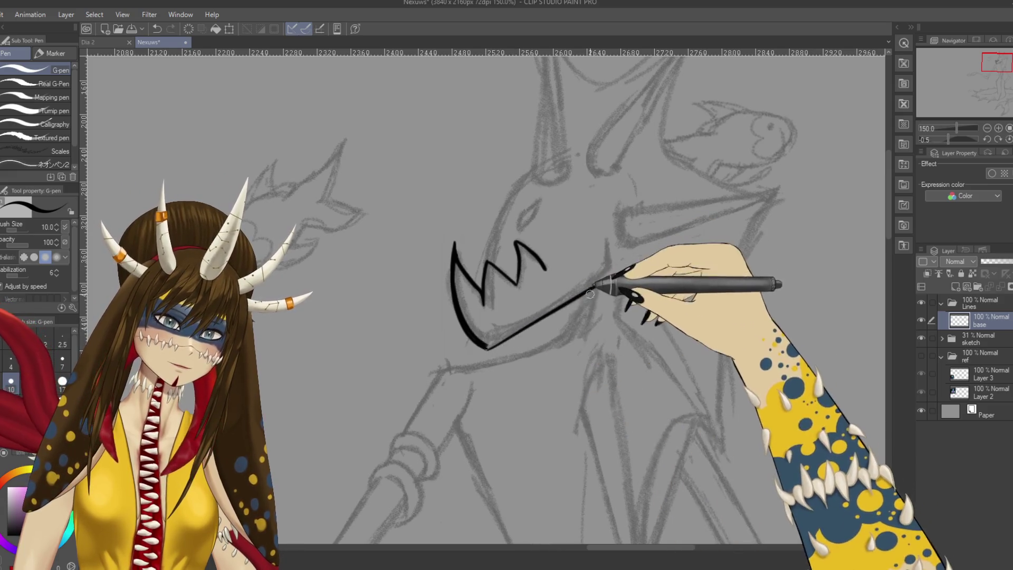
pyautogui.moveTo(487, 346); pyautogui.dragTo(609, 271)
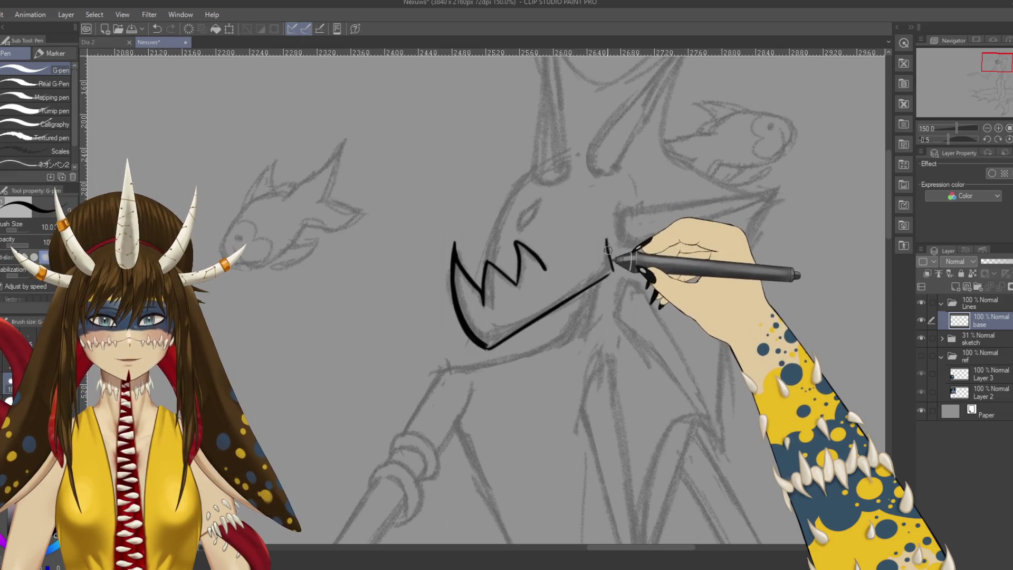
pyautogui.moveTo(605, 238)
pyautogui.mouseDown()
pyautogui.moveTo(610, 272)
pyautogui.moveTo(583, 373)
pyautogui.mouseUp()
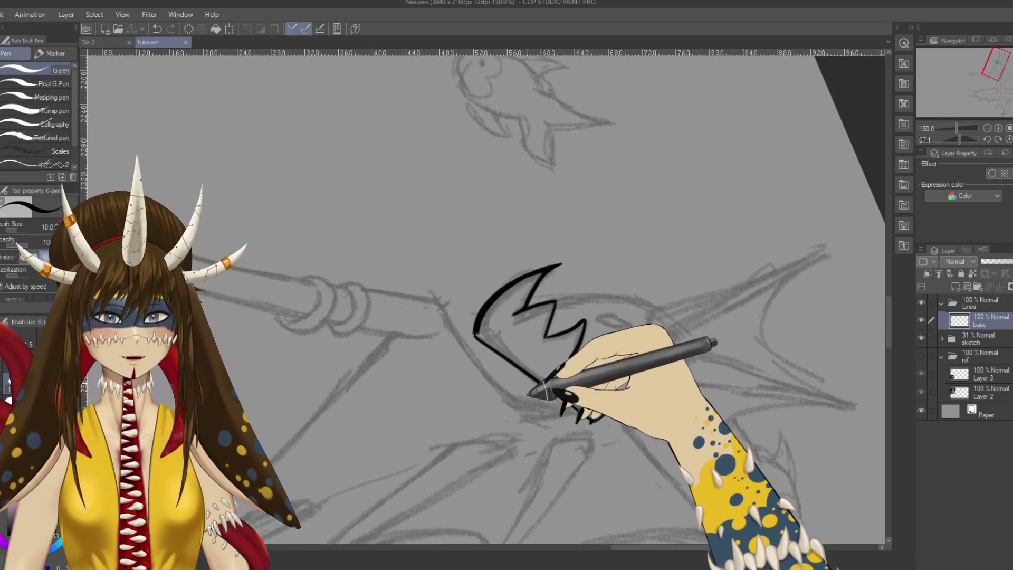
# Step: Thicken the mouth curve, add more zigzag teeth and extend the long jaw line
pyautogui.moveTo(559, 231); pyautogui.dragTo(504, 264)
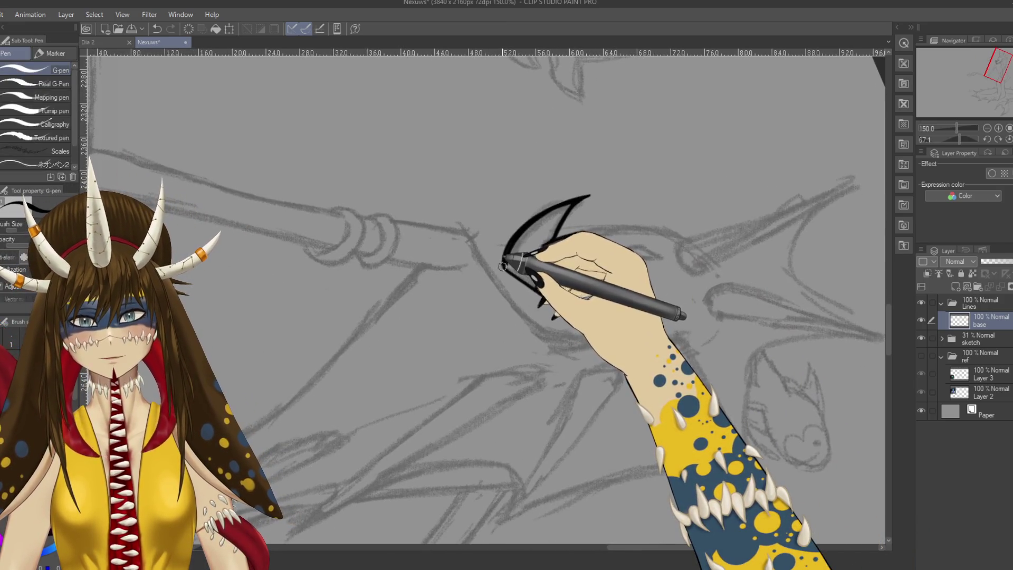
pyautogui.moveTo(587, 203)
pyautogui.mouseDown()
pyautogui.moveTo(529, 276)
pyautogui.moveTo(514, 247)
pyautogui.mouseUp()
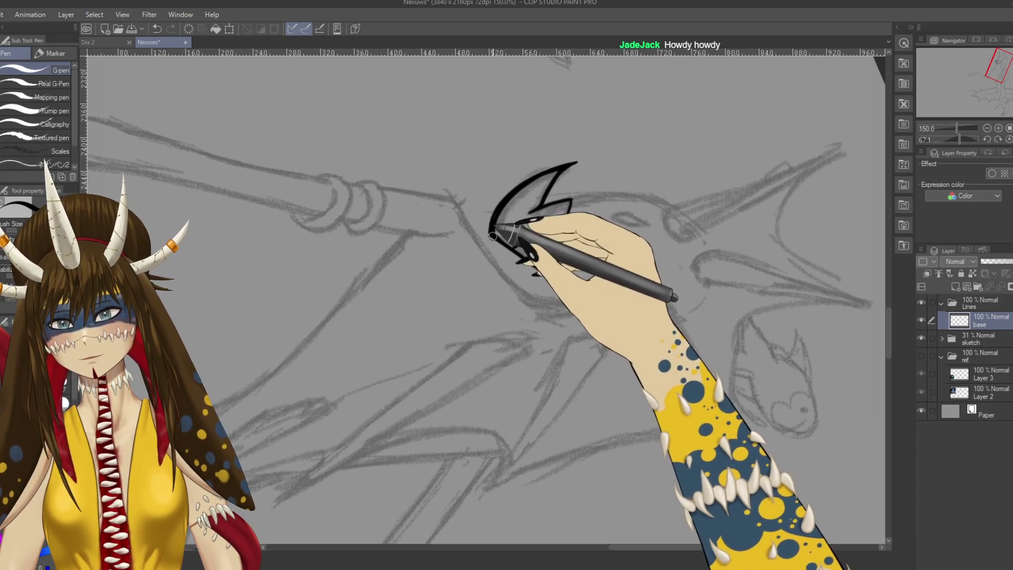
pyautogui.moveTo(572, 200); pyautogui.dragTo(519, 238)
pyautogui.moveTo(562, 198); pyautogui.dragTo(590, 253)
pyautogui.moveTo(507, 245); pyautogui.dragTo(586, 293)
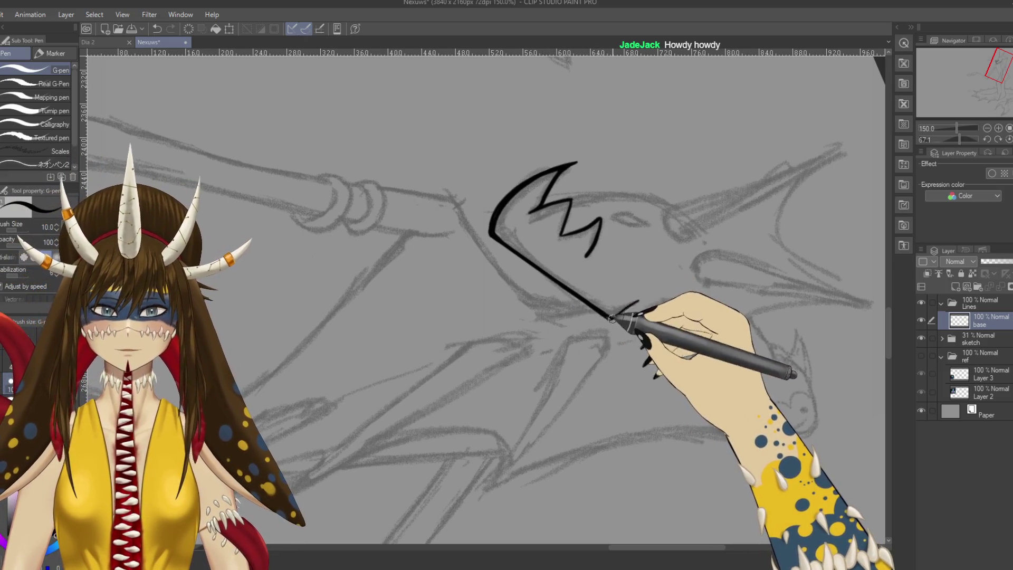
# Step: Add a short stroke at the jaw's corner, then switch to the Dia 2 drawing
pyautogui.moveTo(610, 316)
pyautogui.mouseDown()
pyautogui.moveTo(622, 233)
pyautogui.moveTo(639, 237)
pyautogui.mouseUp()
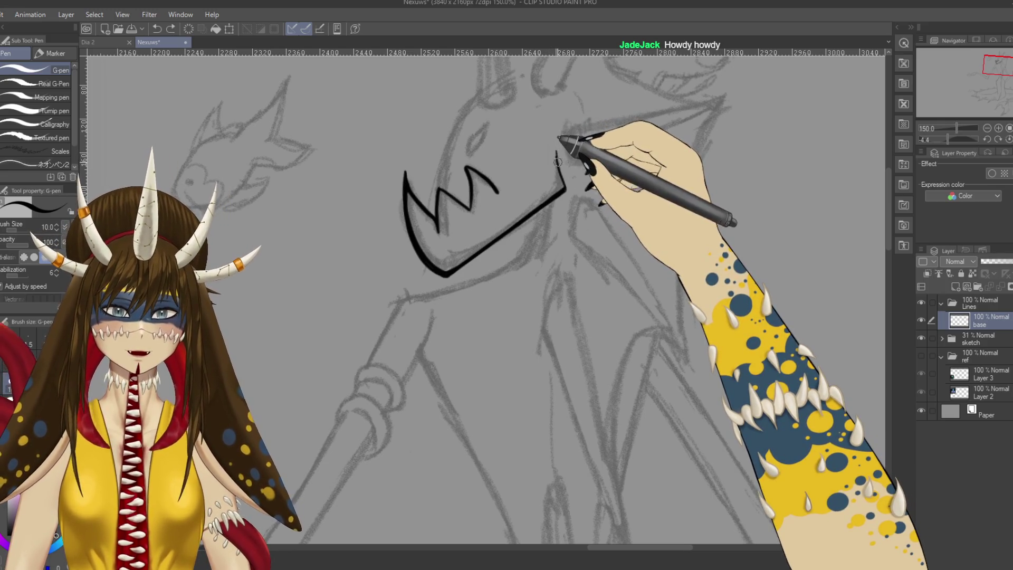
pyautogui.moveTo(556, 153); pyautogui.dragTo(564, 179)
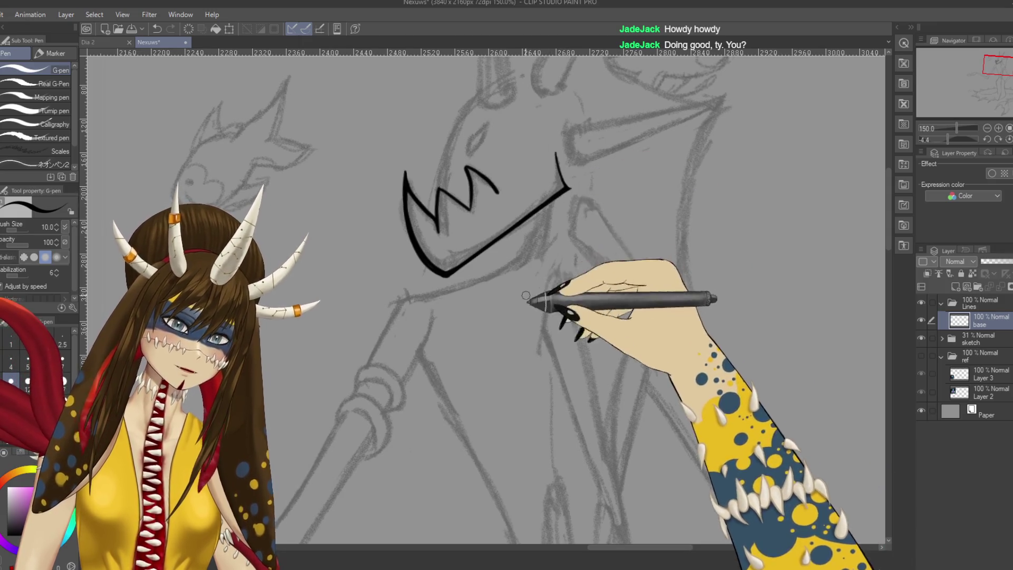
pyautogui.click(98, 41)
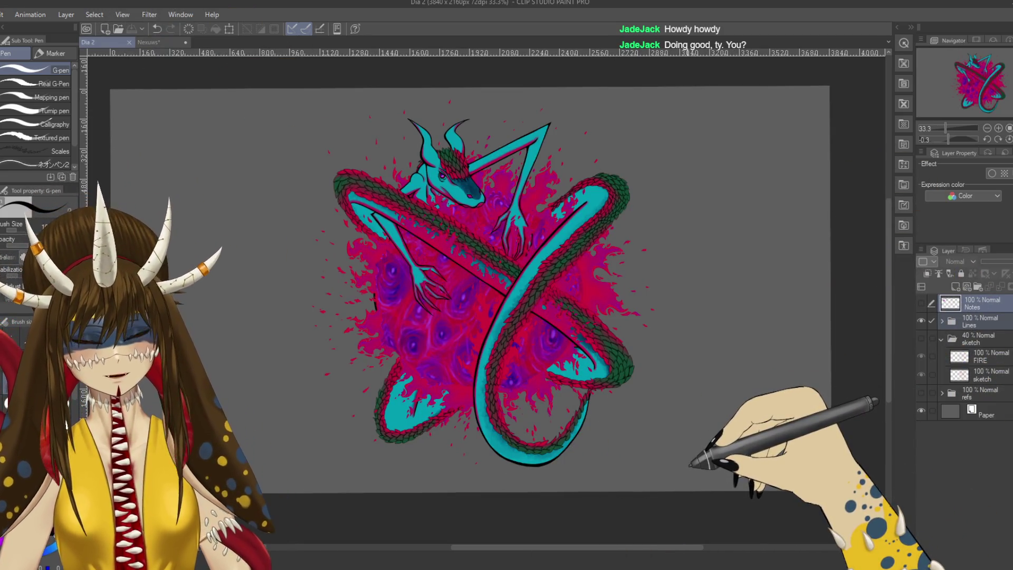
# Step: Back on Nexuws, restore the sketch folder to 100% opacity and hide Layer 3 and Layer 2
pyautogui.click(149, 41)
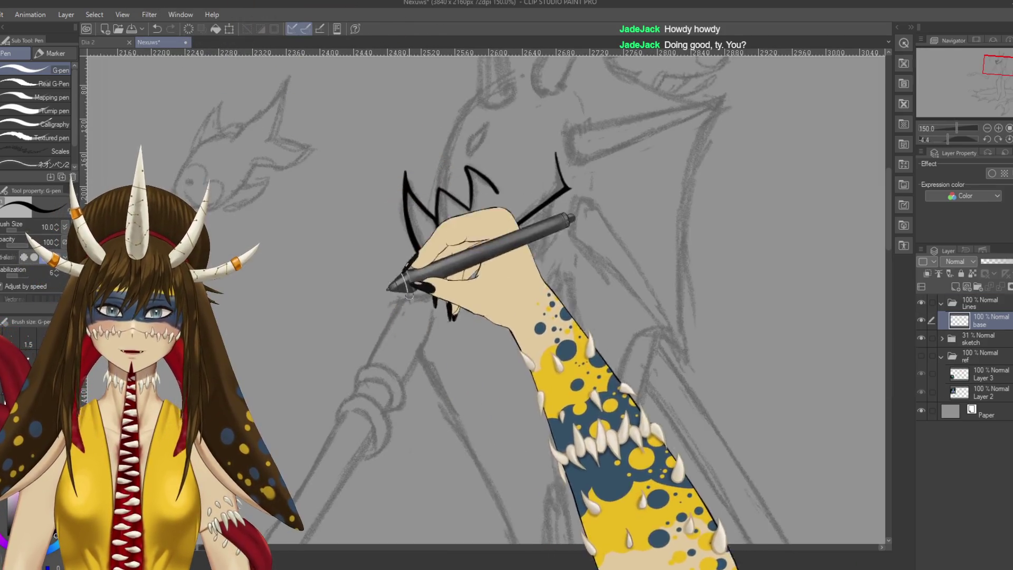
pyautogui.scroll(-5, 588, 200)
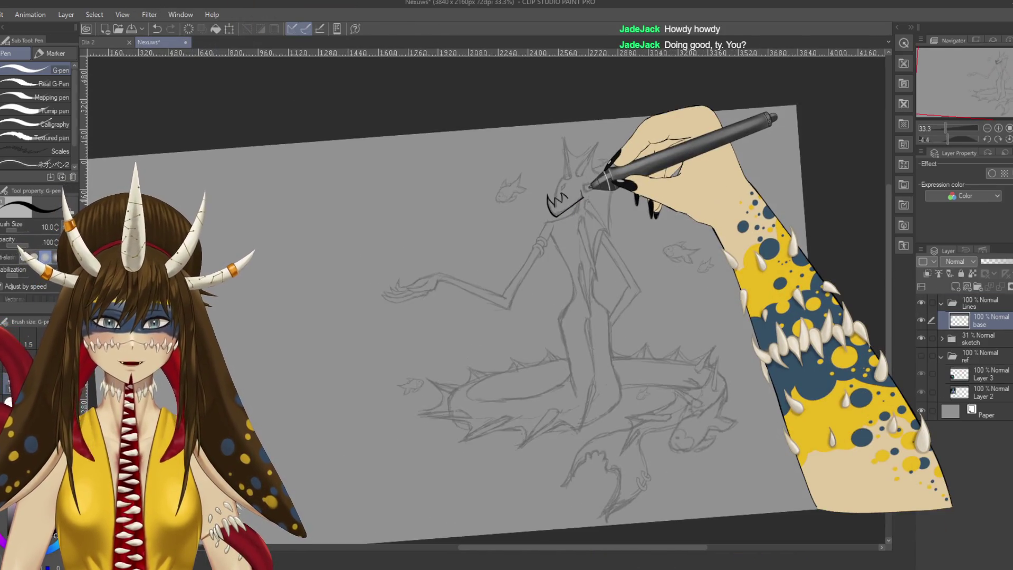
pyautogui.moveTo(589, 183); pyautogui.dragTo(746, 328)
pyautogui.click(981, 339)
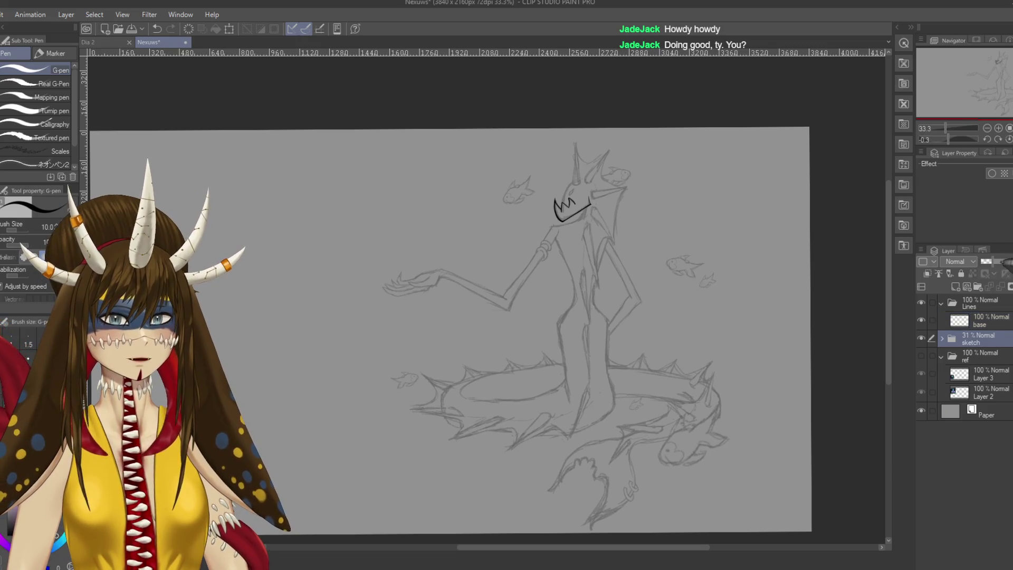
pyautogui.moveTo(989, 262); pyautogui.dragTo(1012, 263)
pyautogui.moveTo(920, 373); pyautogui.dragTo(920, 392)
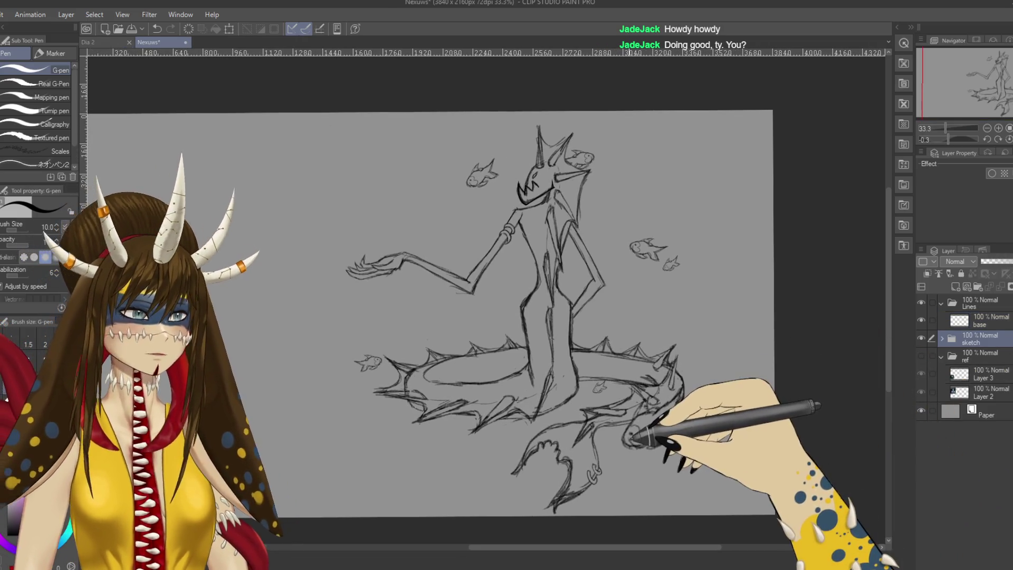
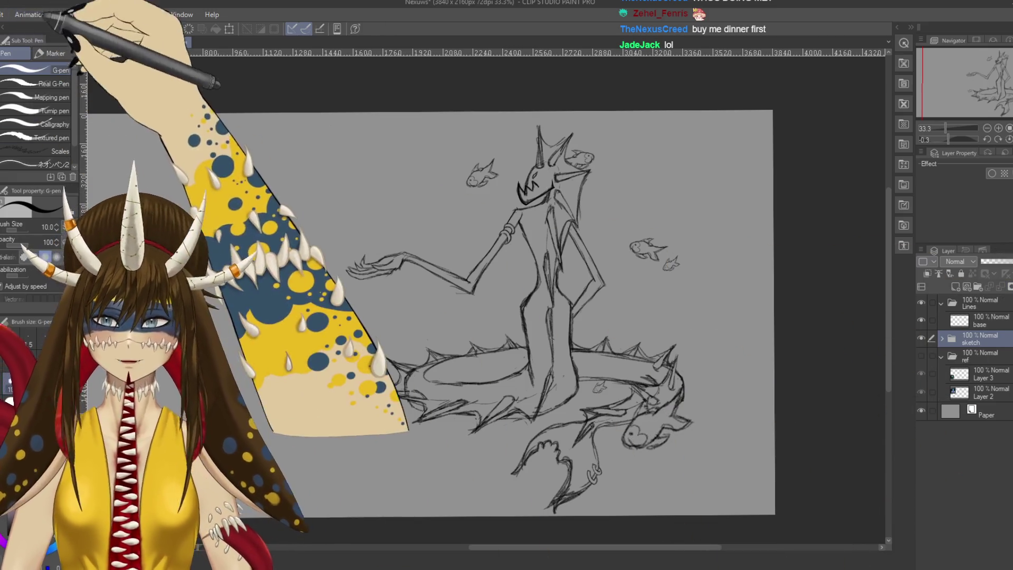
# Step: After glancing at the Dia 2 document, return to Nexuws and lower the sketch layer opacity to 33%
pyautogui.click(94, 41)
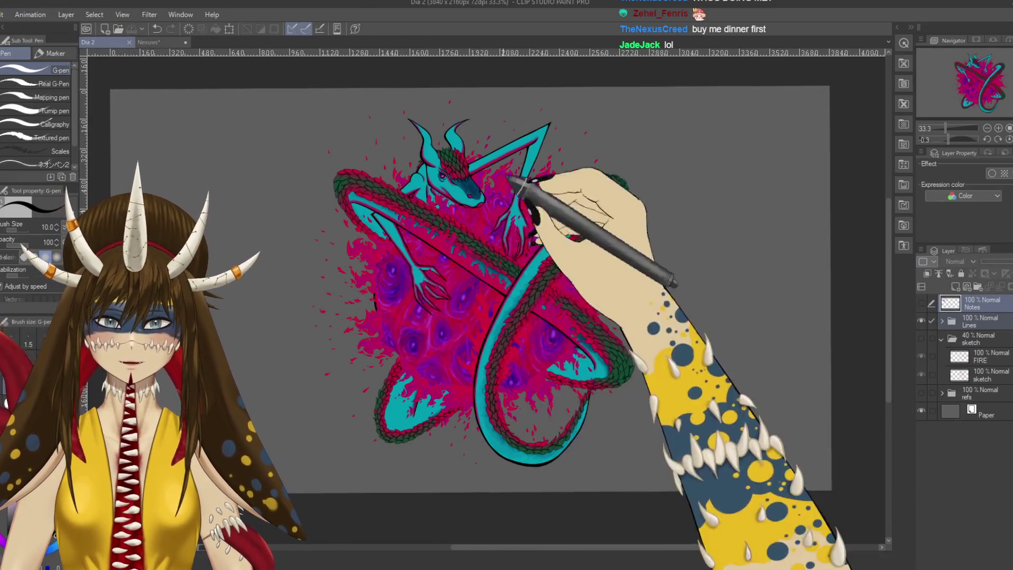
pyautogui.click(151, 41)
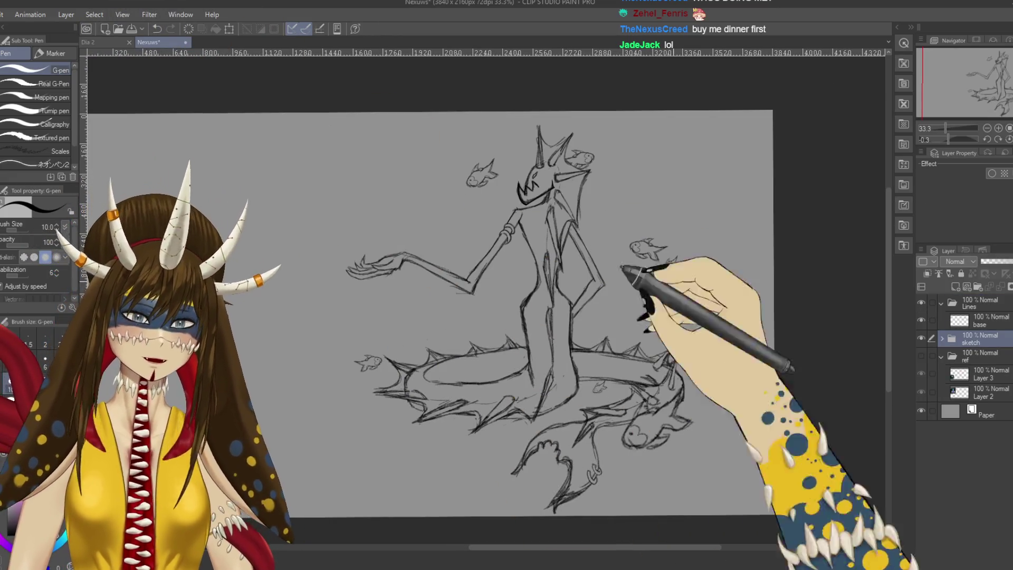
pyautogui.moveTo(1004, 261); pyautogui.dragTo(996, 261)
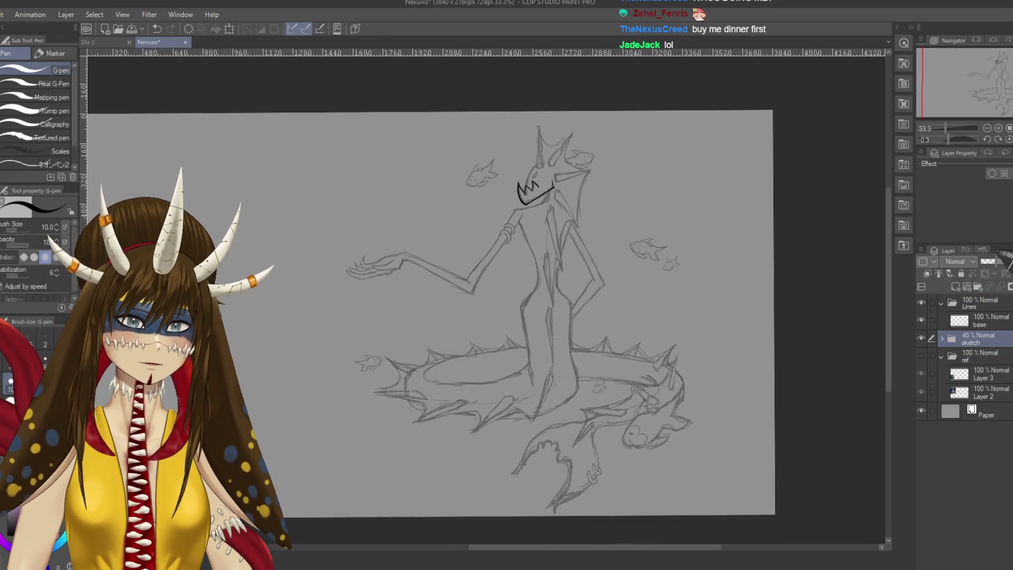
pyautogui.scroll(2, 481, 328)
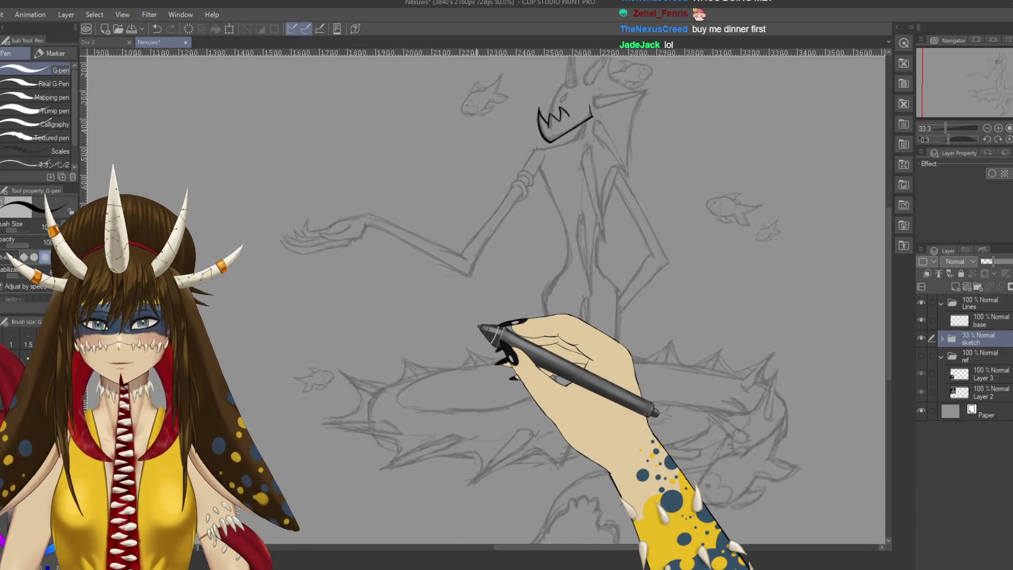
# Step: Centre the creature's head in view and make the base layer the drawing layer
pyautogui.moveTo(480, 327); pyautogui.dragTo(581, 262)
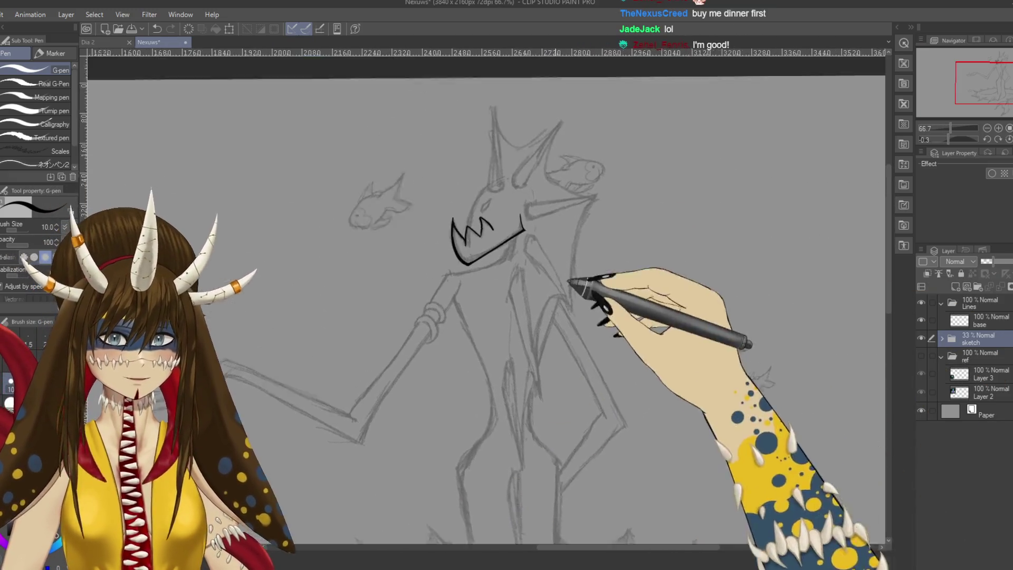
pyautogui.scroll(1, 581, 261)
pyautogui.scroll(1, 584, 267)
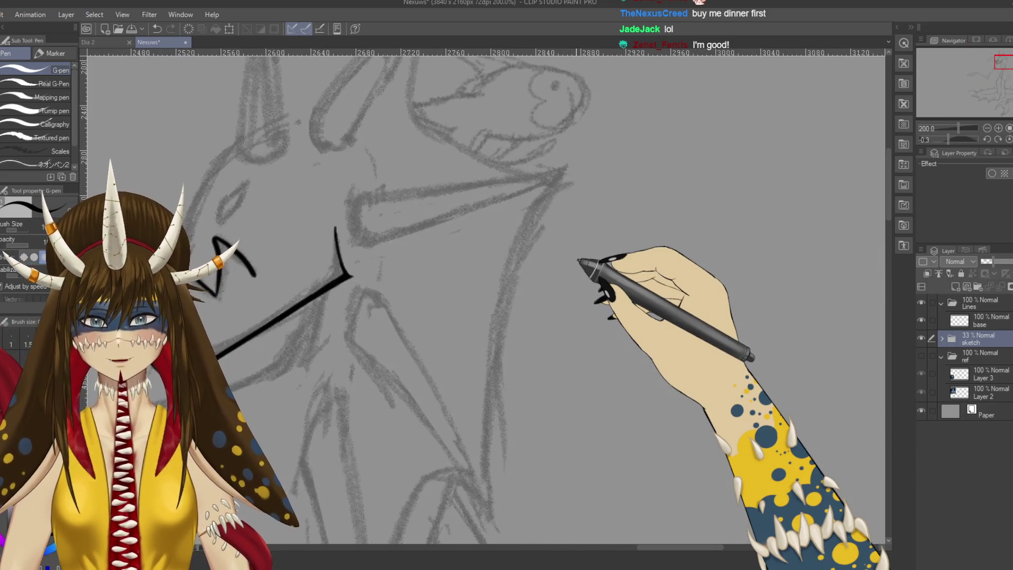
pyautogui.scroll(-1, 583, 267)
pyautogui.press('p')
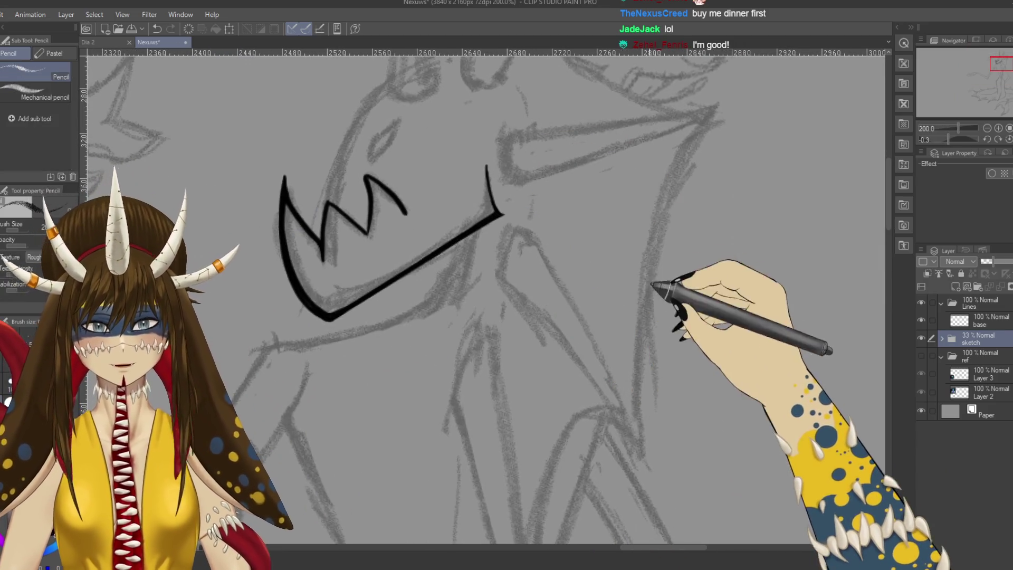
pyautogui.click(981, 320)
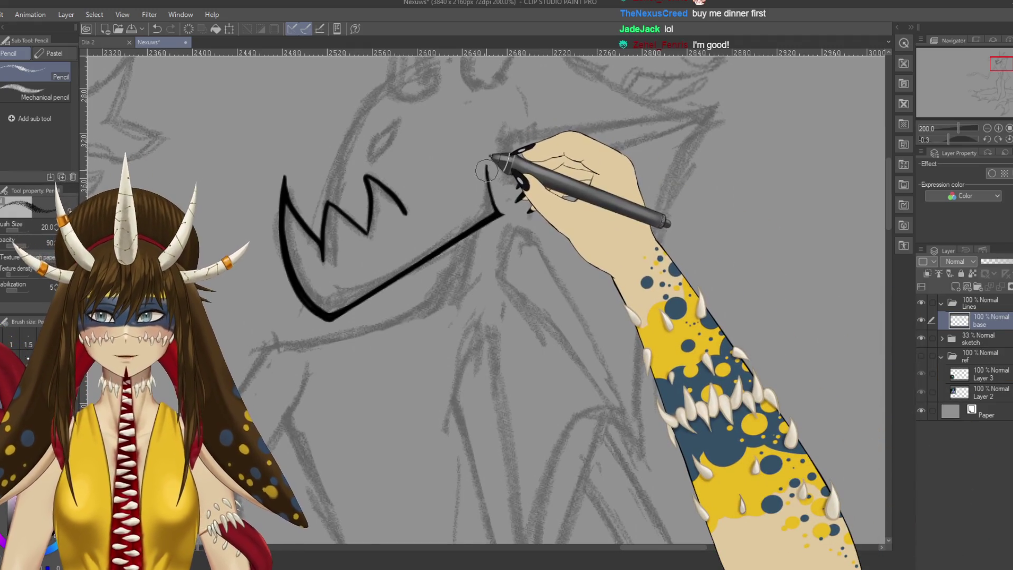
# Step: Touch up the zigzag mouth, alternating G-pen and Hard eraser while rotating the view
pyautogui.press('p')
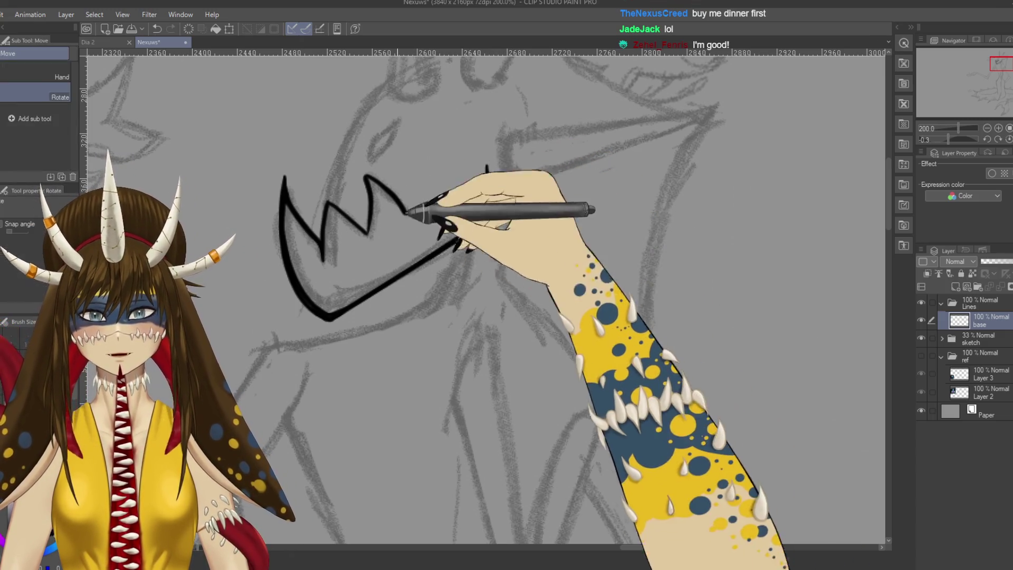
pyautogui.moveTo(499, 211); pyautogui.dragTo(461, 221)
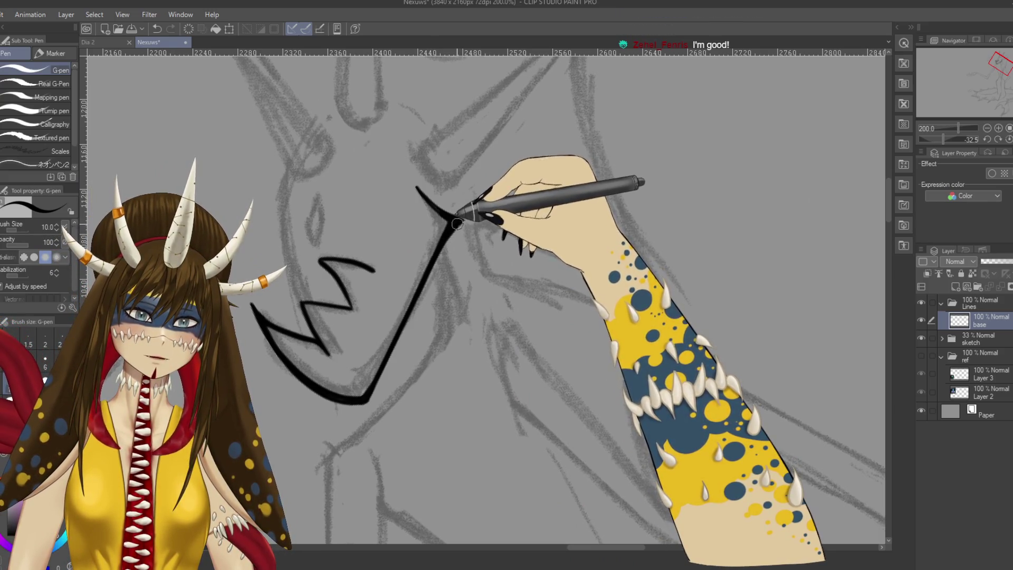
pyautogui.moveTo(463, 222)
pyautogui.mouseDown()
pyautogui.moveTo(526, 213)
pyautogui.moveTo(530, 229)
pyautogui.mouseUp()
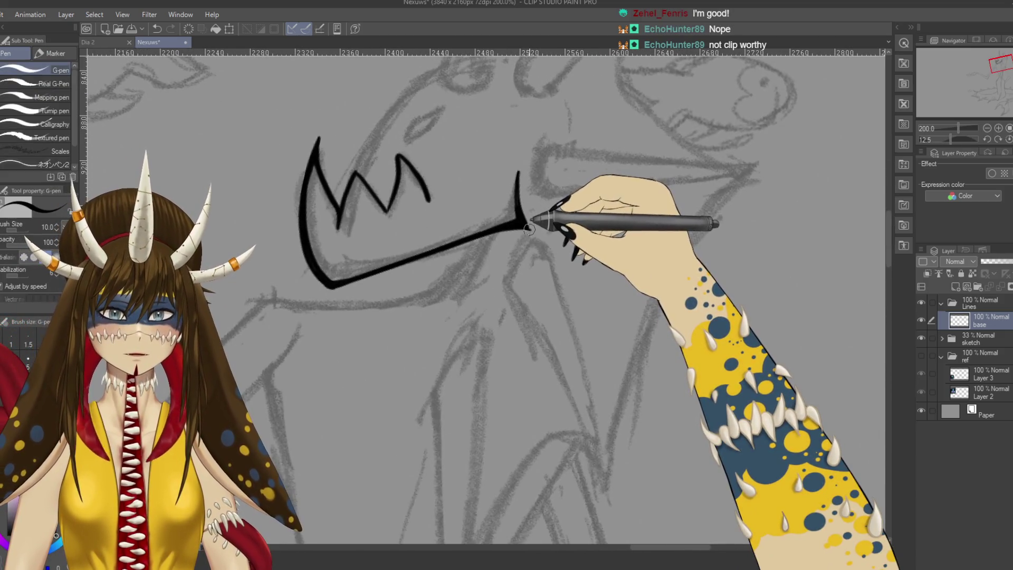
pyautogui.press('e')
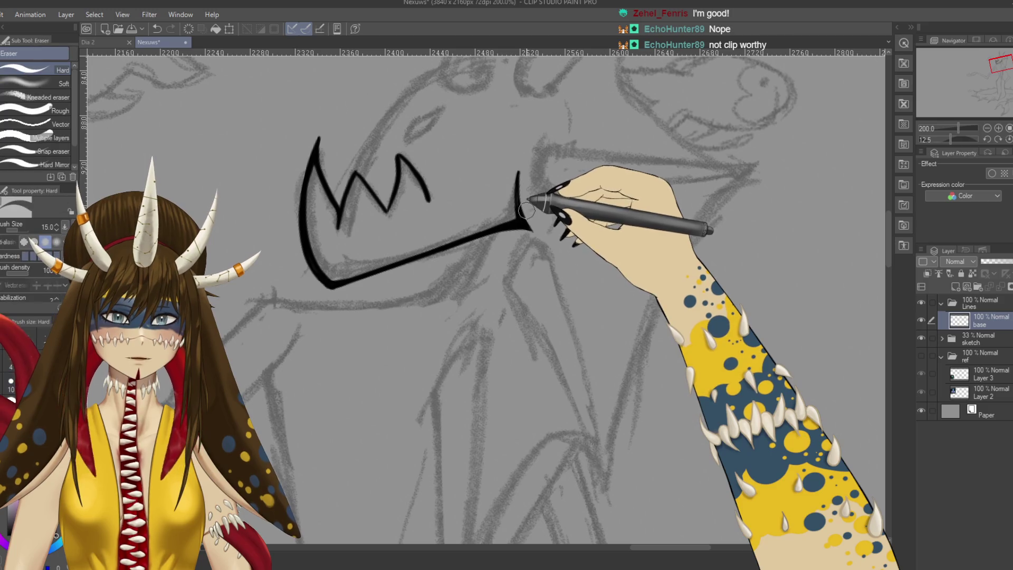
pyautogui.moveTo(354, 174); pyautogui.dragTo(400, 204)
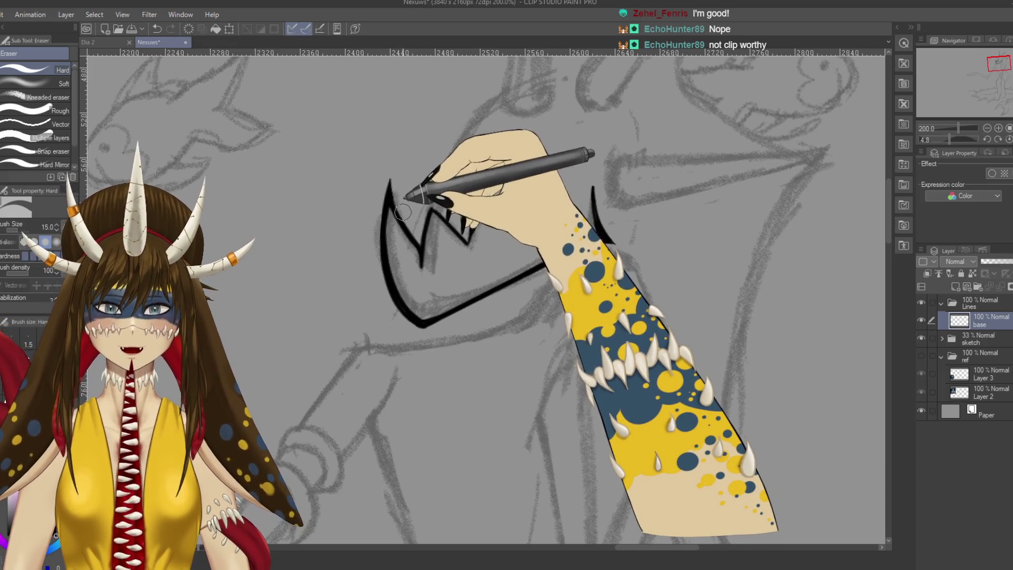
pyautogui.press('p')
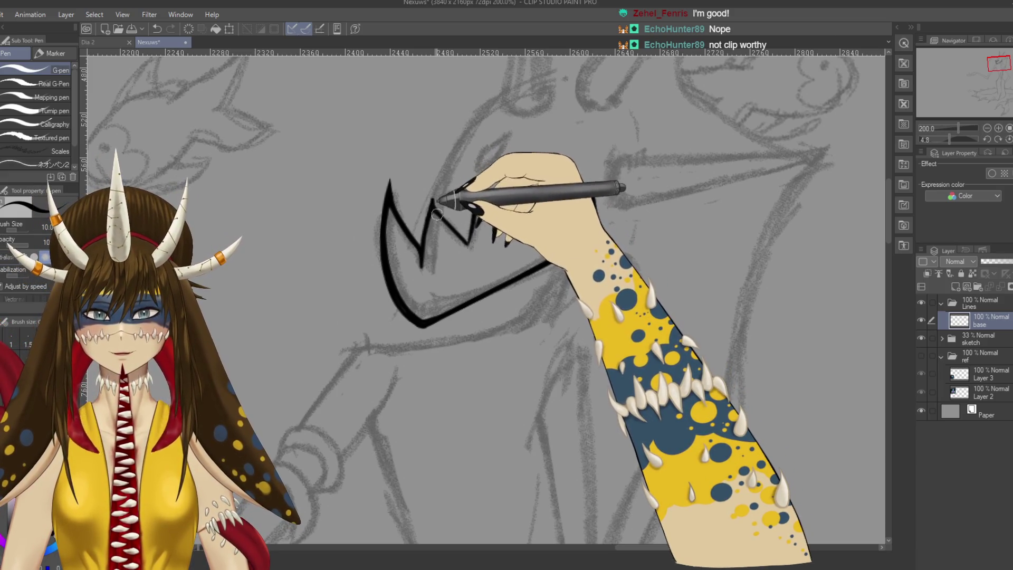
pyautogui.press('e')
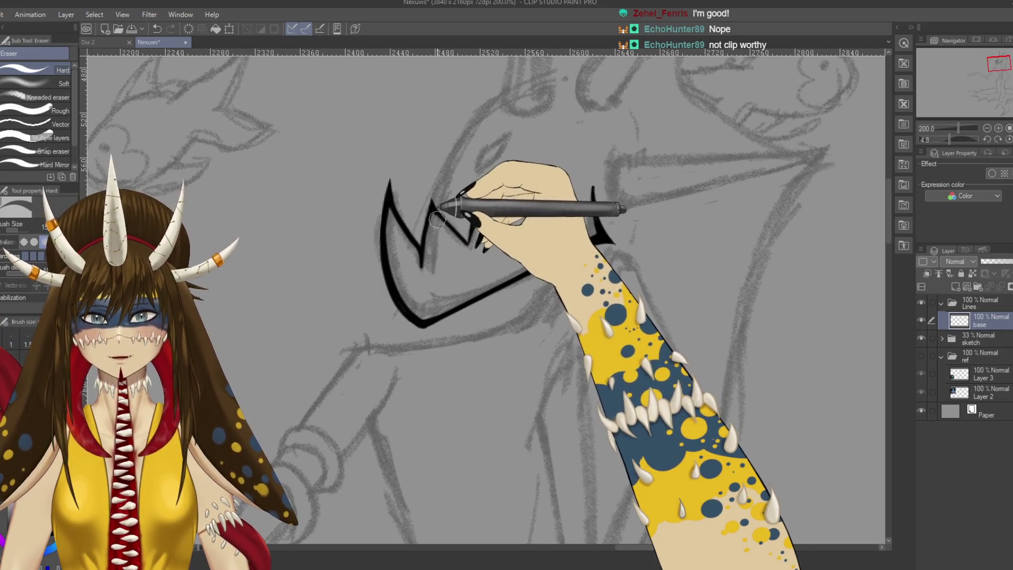
# Step: Add two new spike tooth strokes to the mouth and erase the stray ink at the jaw's end
pyautogui.press('p')
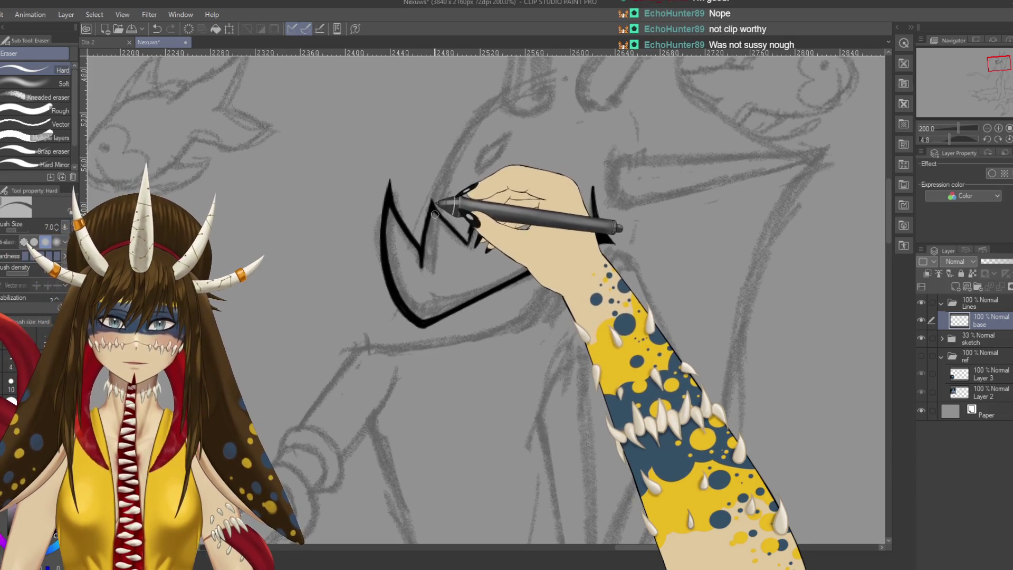
pyautogui.moveTo(420, 242); pyautogui.dragTo(459, 230)
pyautogui.moveTo(464, 217); pyautogui.dragTo(494, 204)
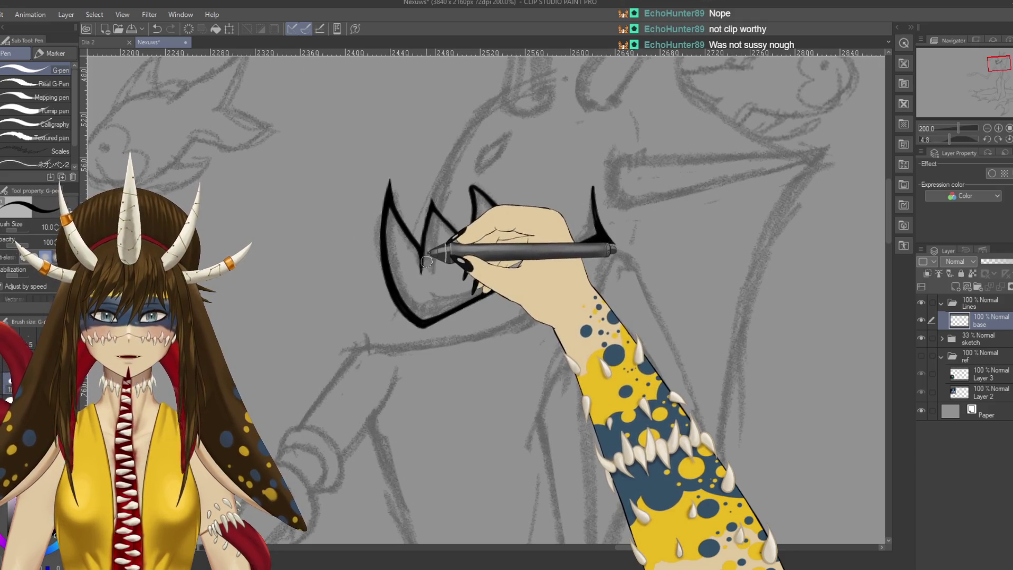
pyautogui.press('e')
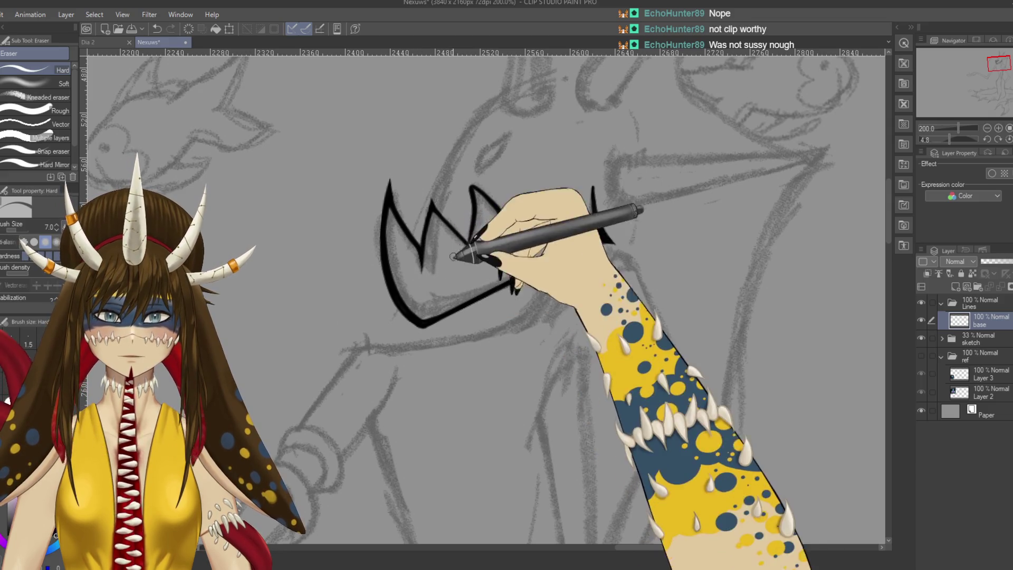
pyautogui.press('p')
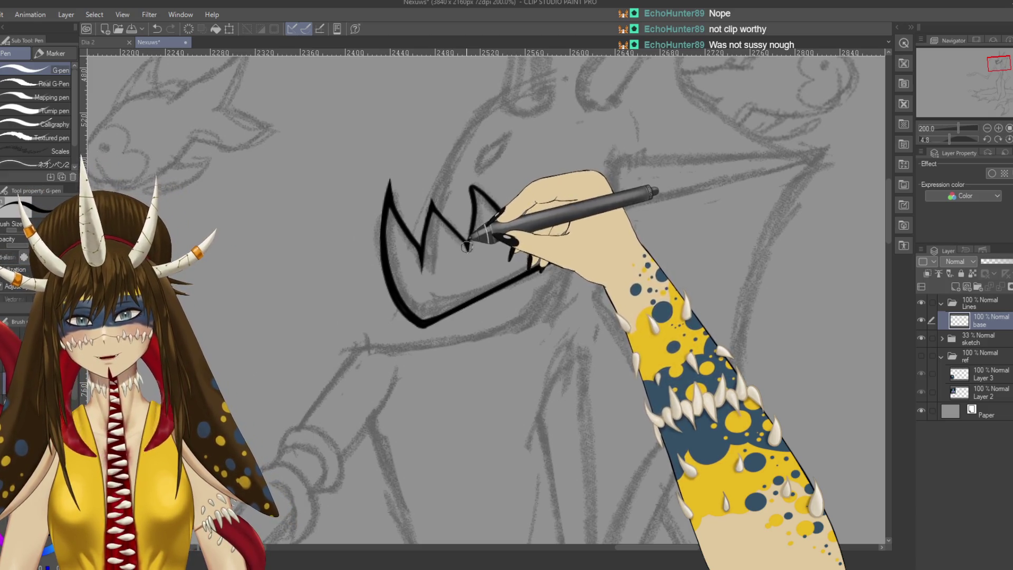
pyautogui.press('e')
pyautogui.moveTo(479, 251); pyautogui.dragTo(539, 268)
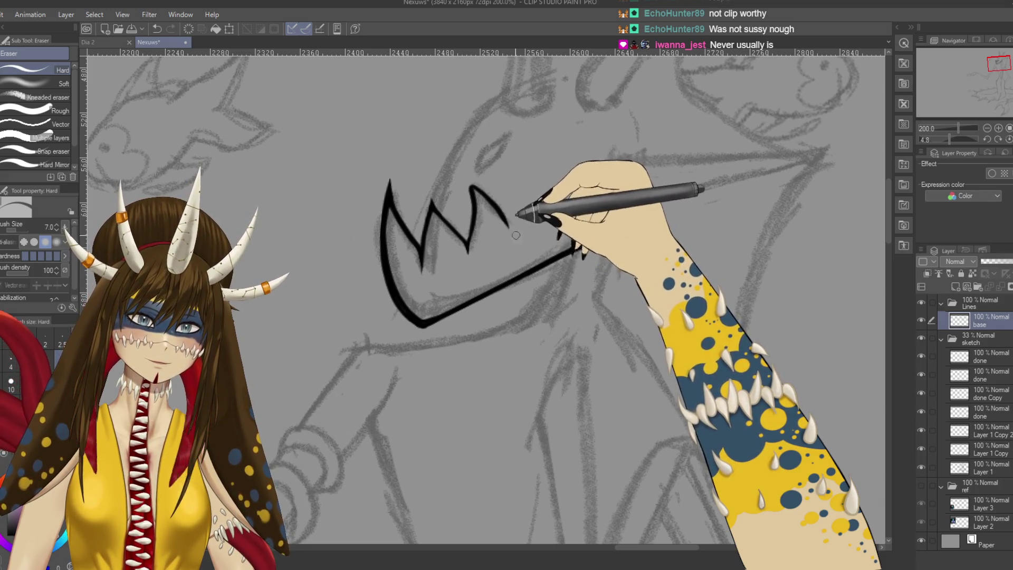
# Step: Clean up around the mouth and re-centre it in view
pyautogui.press('p')
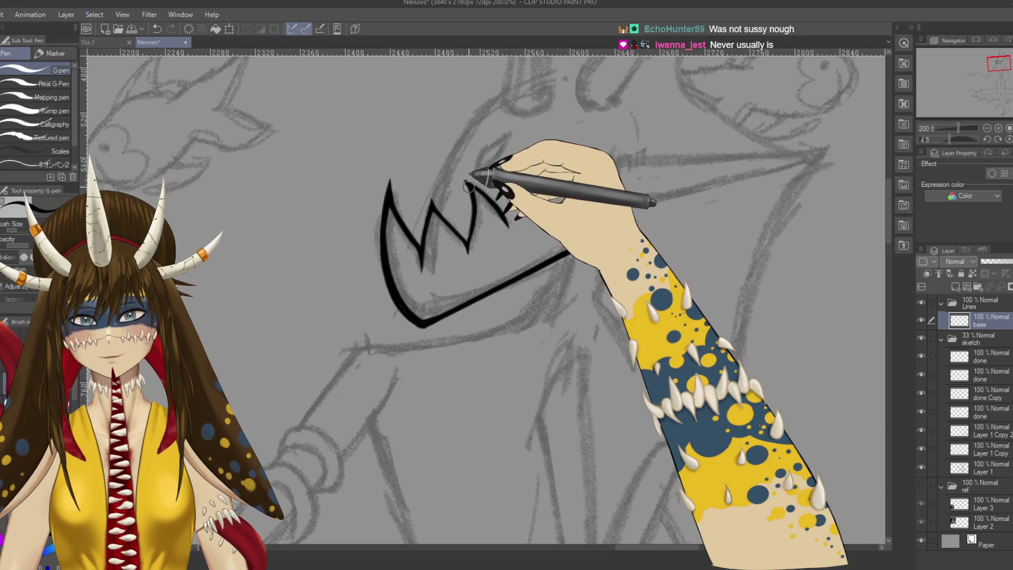
pyautogui.press('e')
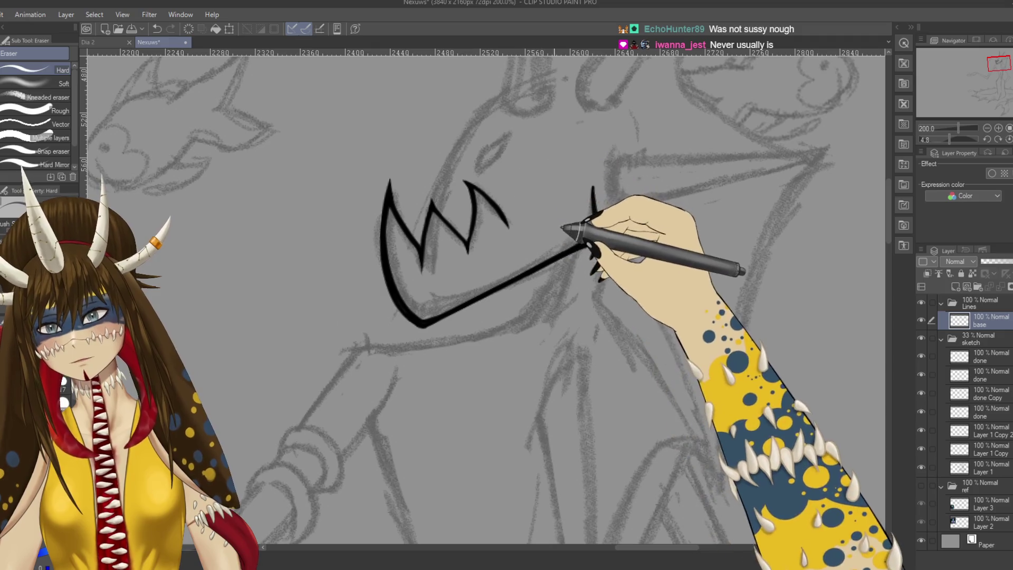
pyautogui.moveTo(519, 179); pyautogui.dragTo(531, 307)
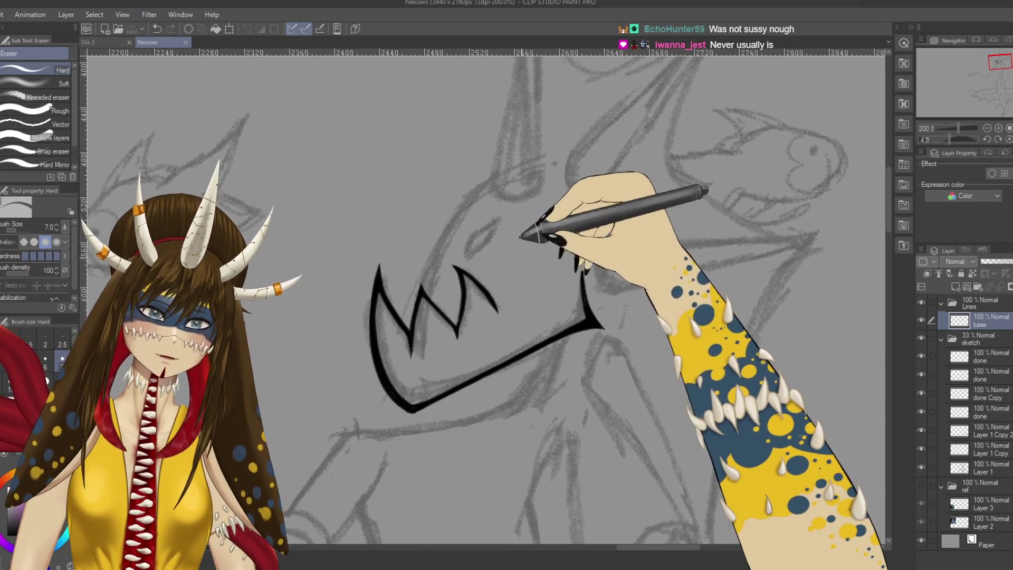
pyautogui.moveTo(532, 307); pyautogui.dragTo(583, 222)
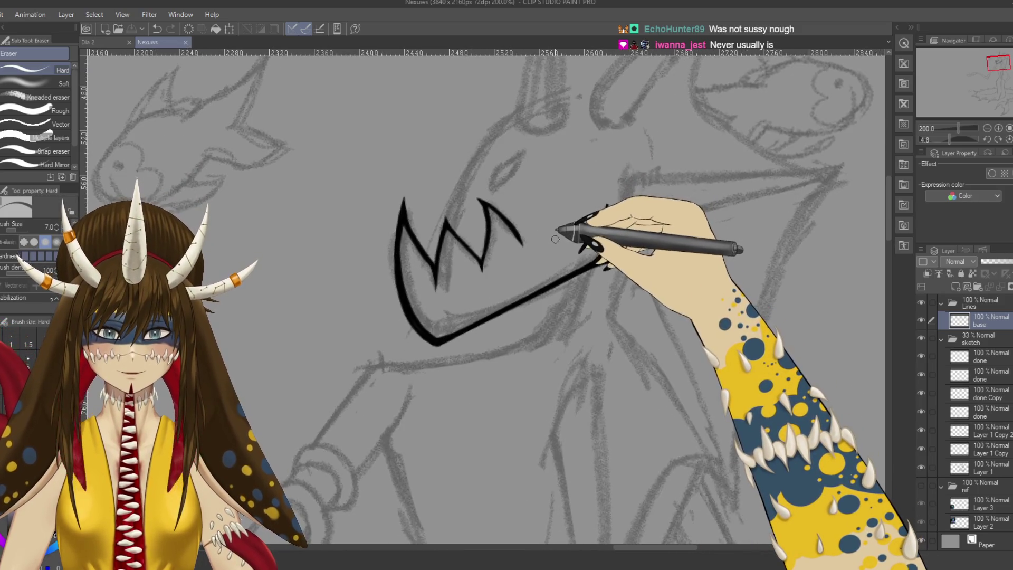
# Step: Ink the curve rising from the zigzag mouth and the head outline back down to the mouth
pyautogui.press('p')
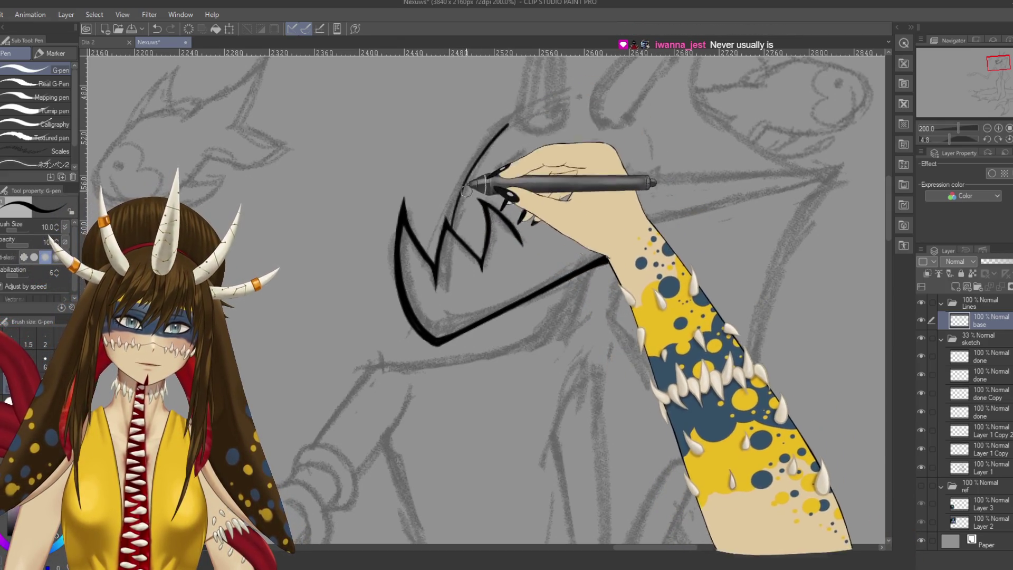
pyautogui.moveTo(457, 212); pyautogui.dragTo(501, 127)
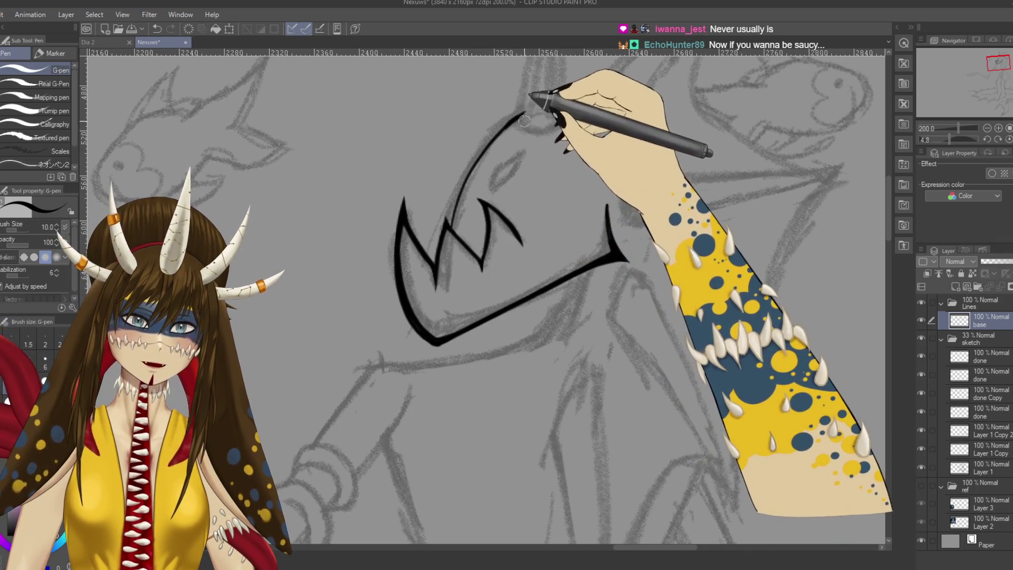
pyautogui.moveTo(528, 137); pyautogui.dragTo(507, 184)
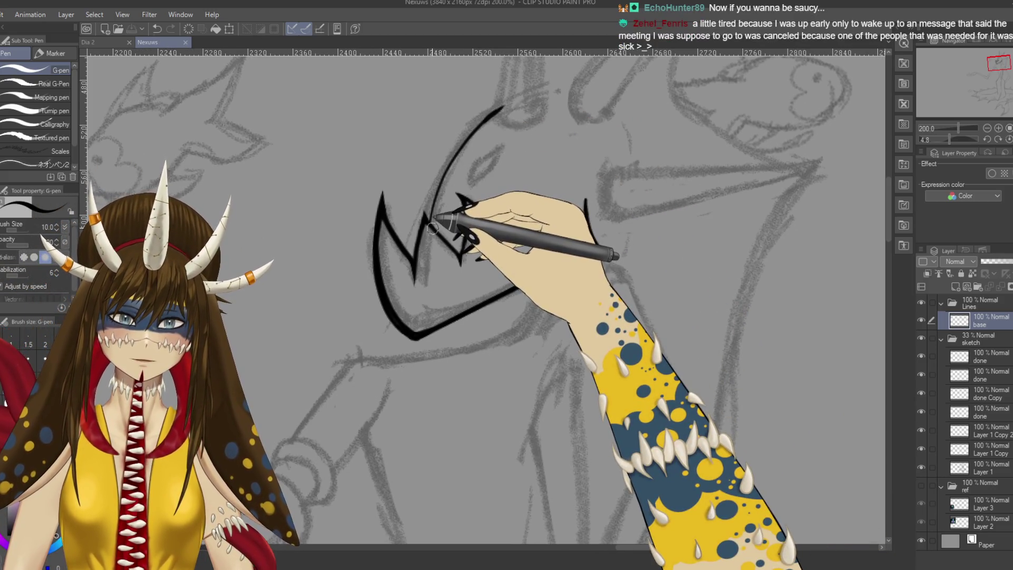
pyautogui.moveTo(445, 183); pyautogui.dragTo(432, 215)
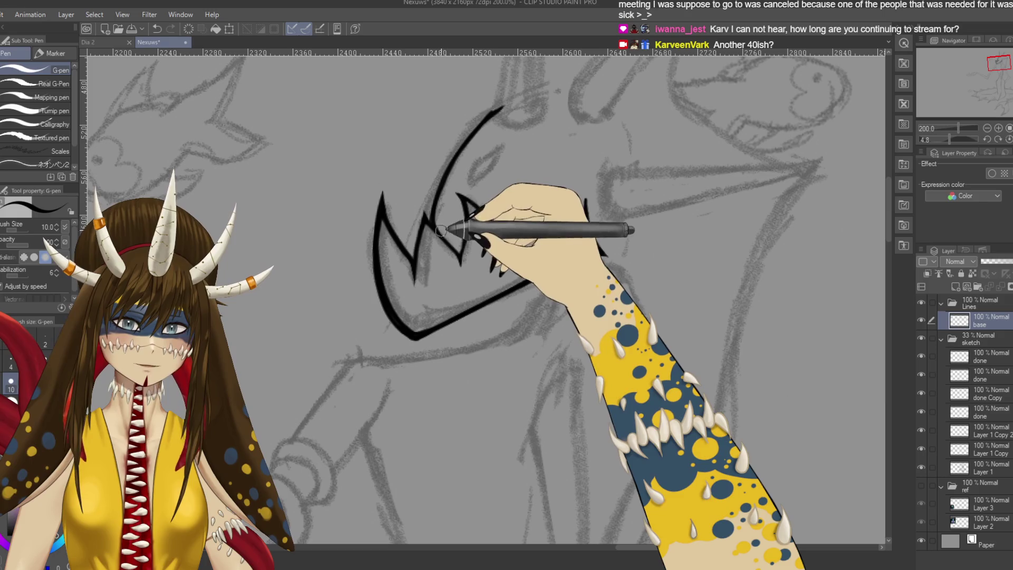
pyautogui.scroll(1, 459, 198)
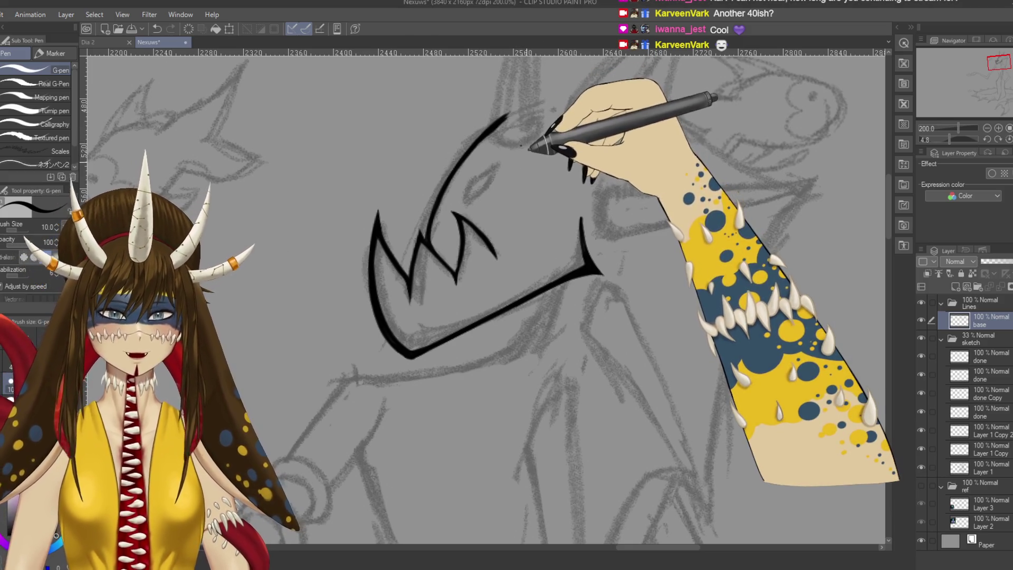
pyautogui.scroll(1, 486, 297)
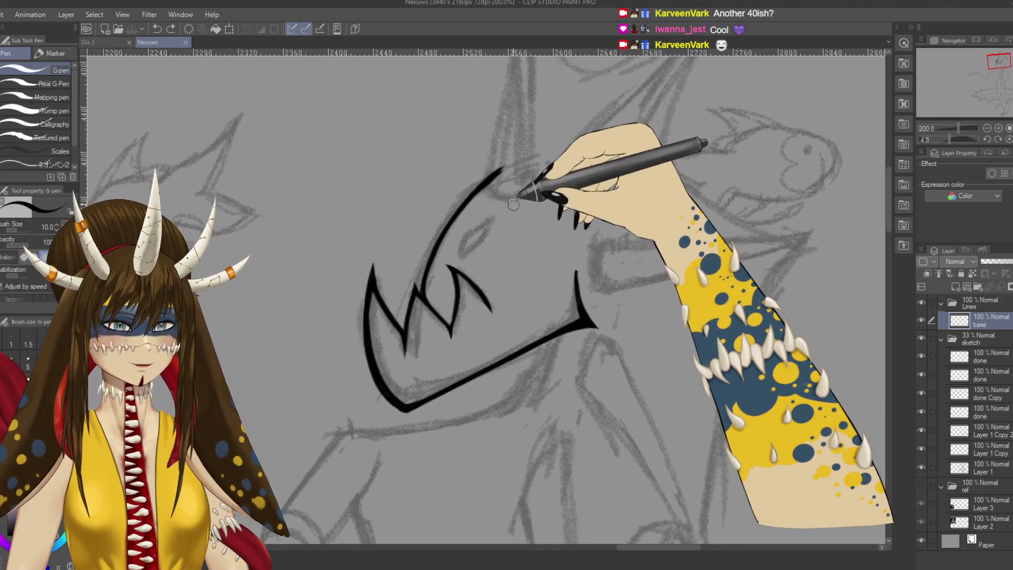
pyautogui.scroll(2, 487, 297)
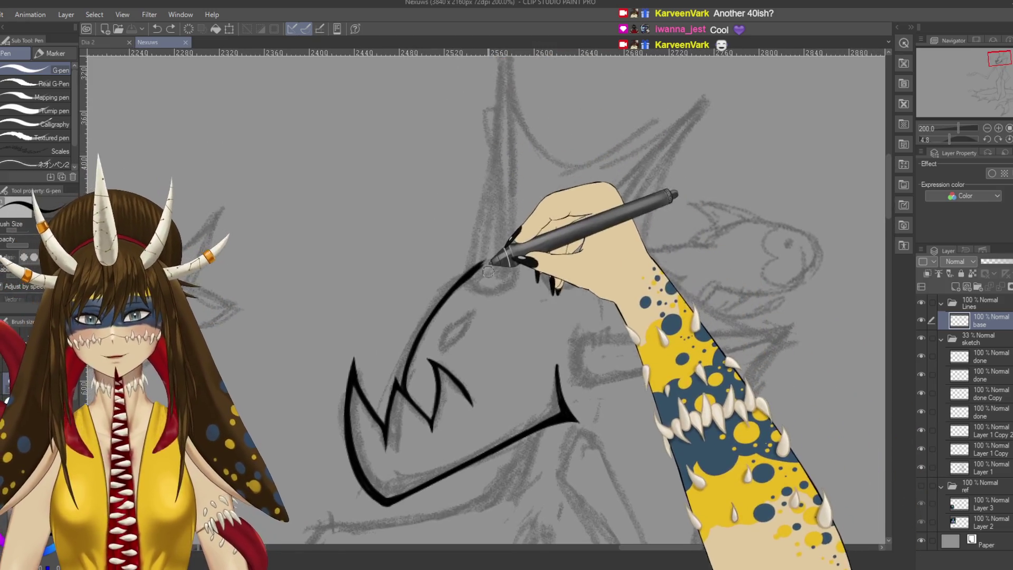
pyautogui.scroll(-2, 486, 297)
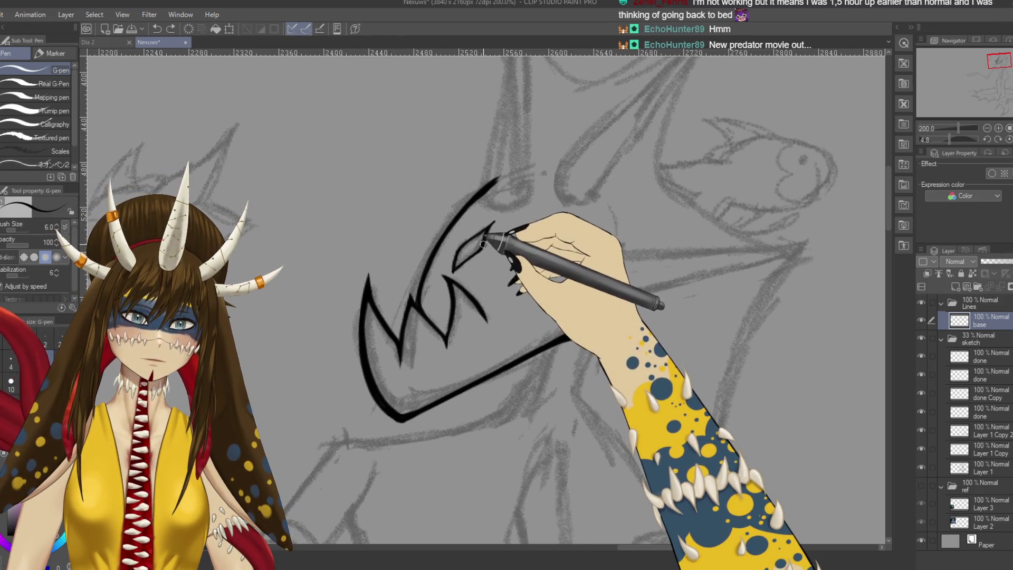
pyautogui.scroll(-2, 477, 306)
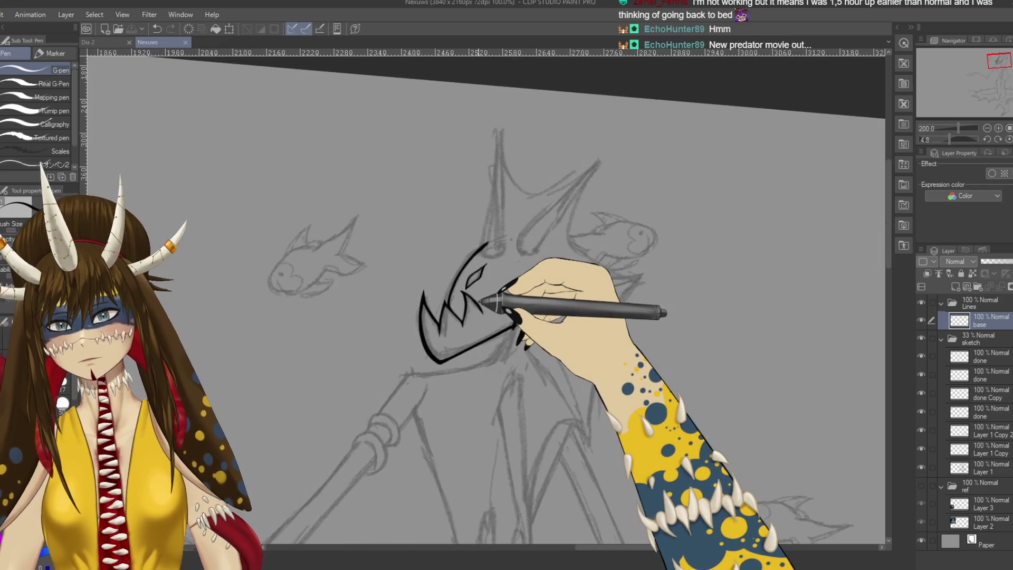
pyautogui.scroll(1, 483, 301)
# Step: Extend the jaw line to meet its hook, then ink the horn's long left edge above the head
pyautogui.press('p')
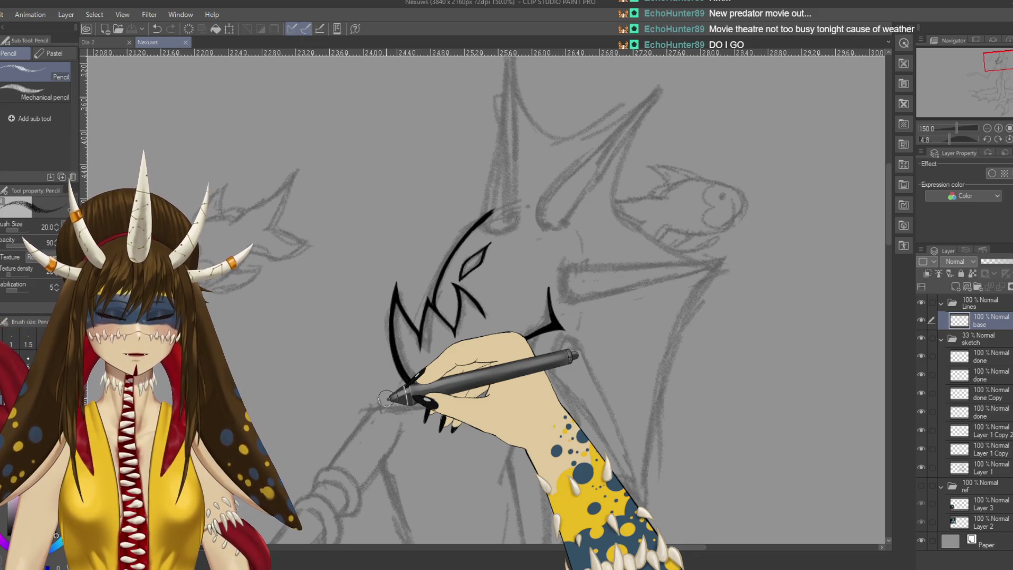
pyautogui.press('p')
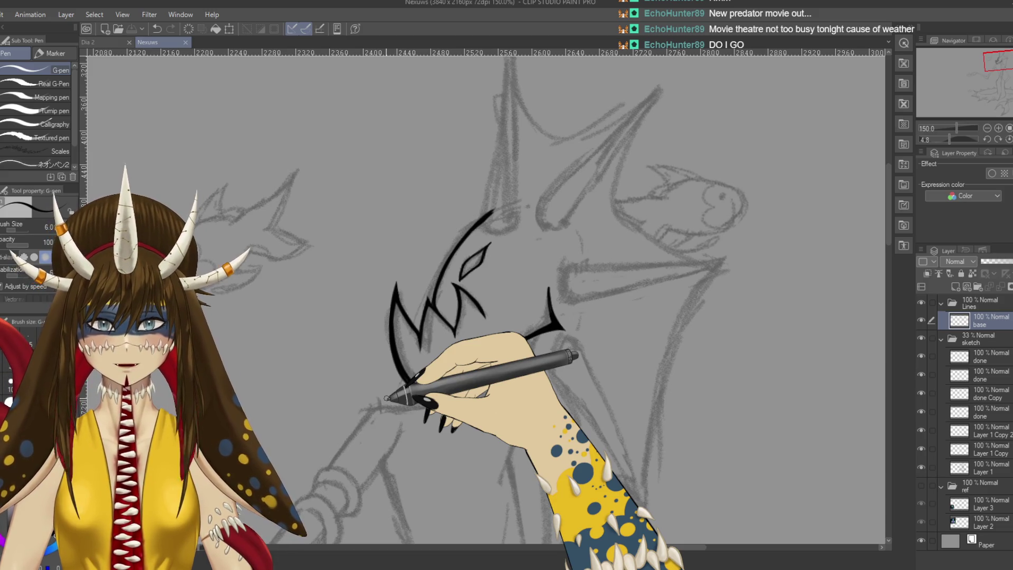
pyautogui.moveTo(418, 389); pyautogui.dragTo(560, 330)
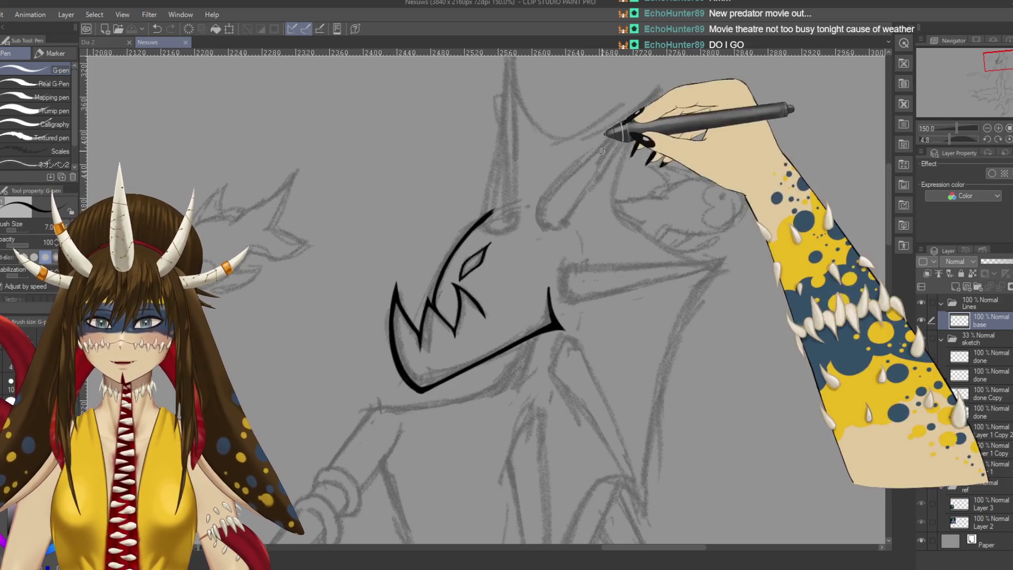
pyautogui.scroll(1, 475, 317)
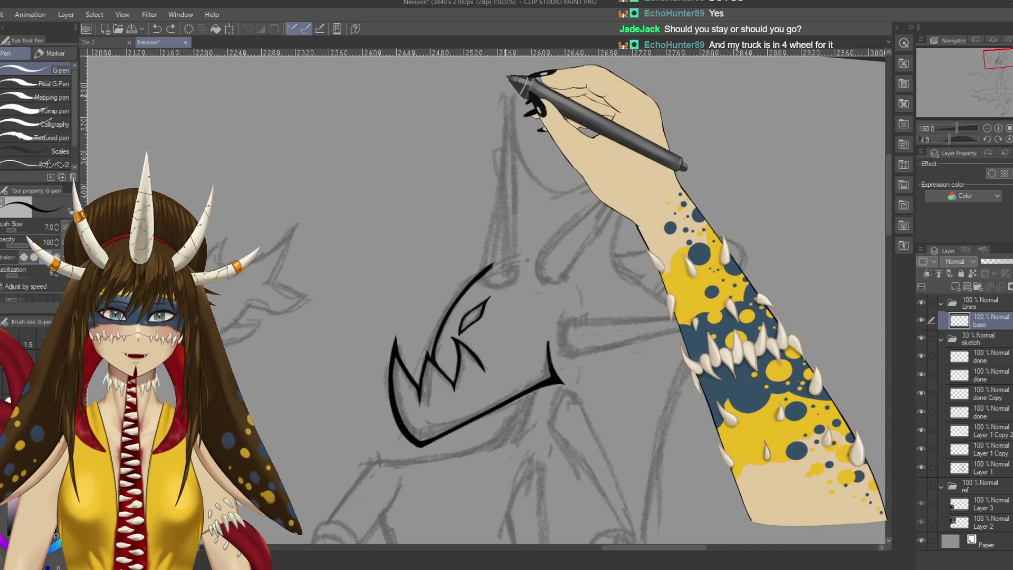
pyautogui.moveTo(509, 97); pyautogui.dragTo(485, 268)
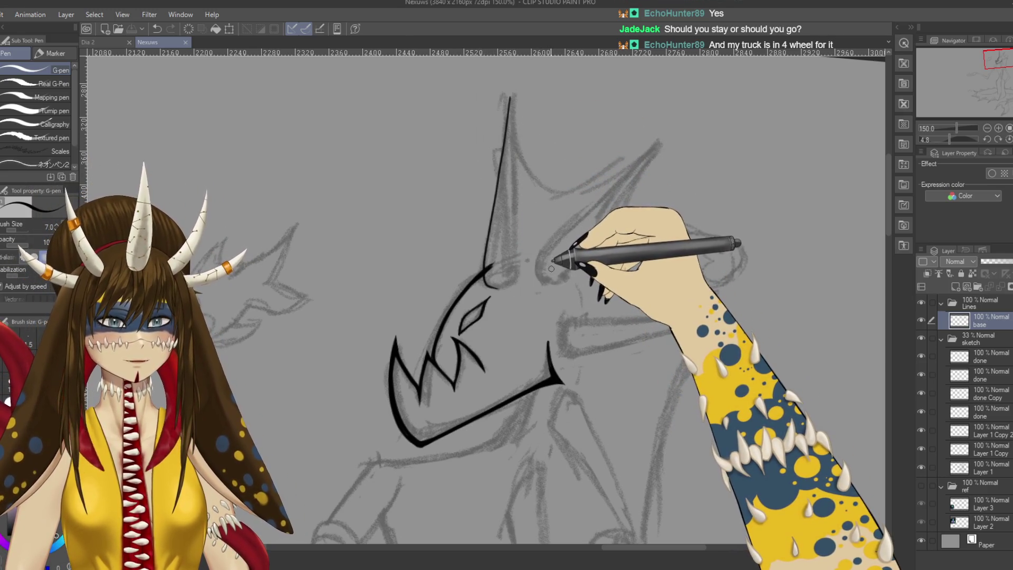
pyautogui.scroll(1, 546, 269)
pyautogui.scroll(2, 548, 255)
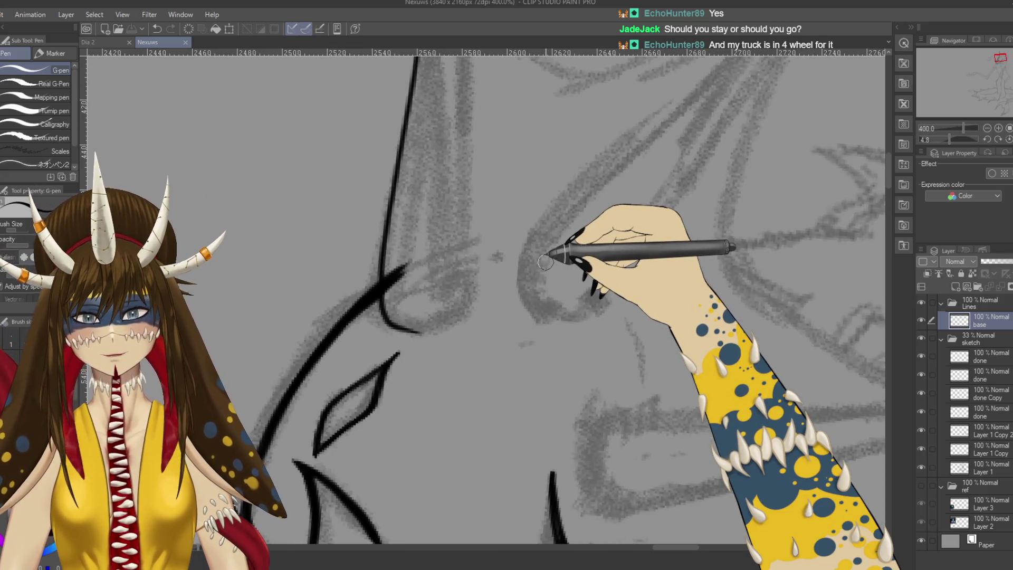
pyautogui.scroll(-2, 546, 262)
# Step: Thicken the upper part of the horn's edge, undoing a test motion squiggle
pyautogui.press('e')
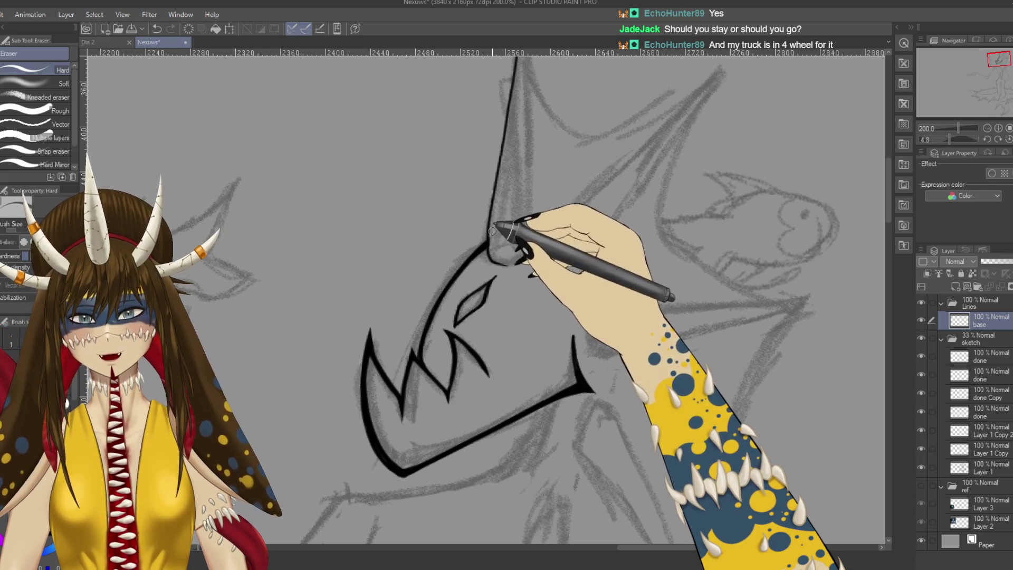
pyautogui.press('p')
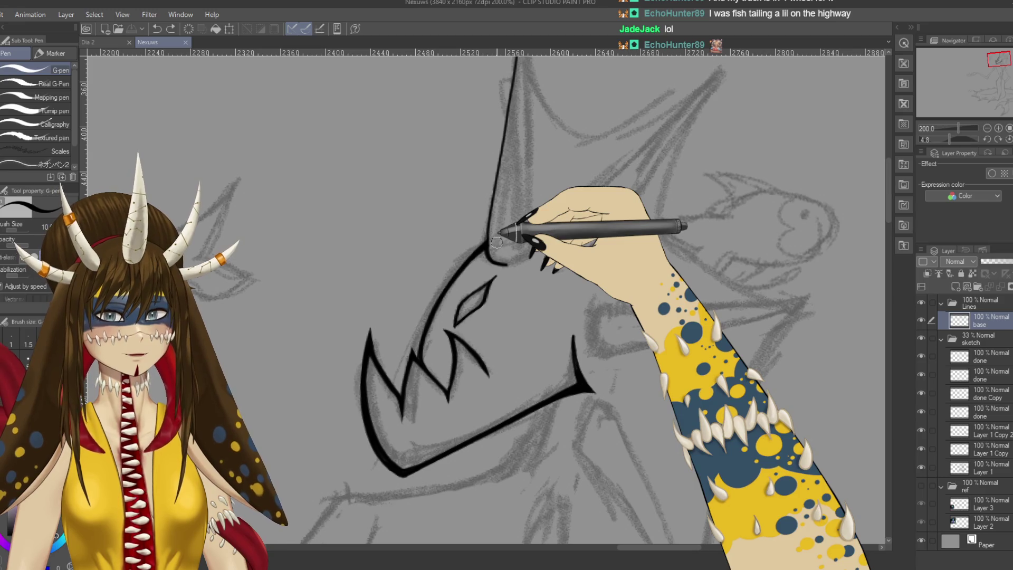
pyautogui.hscroll(-5, 500, 242)
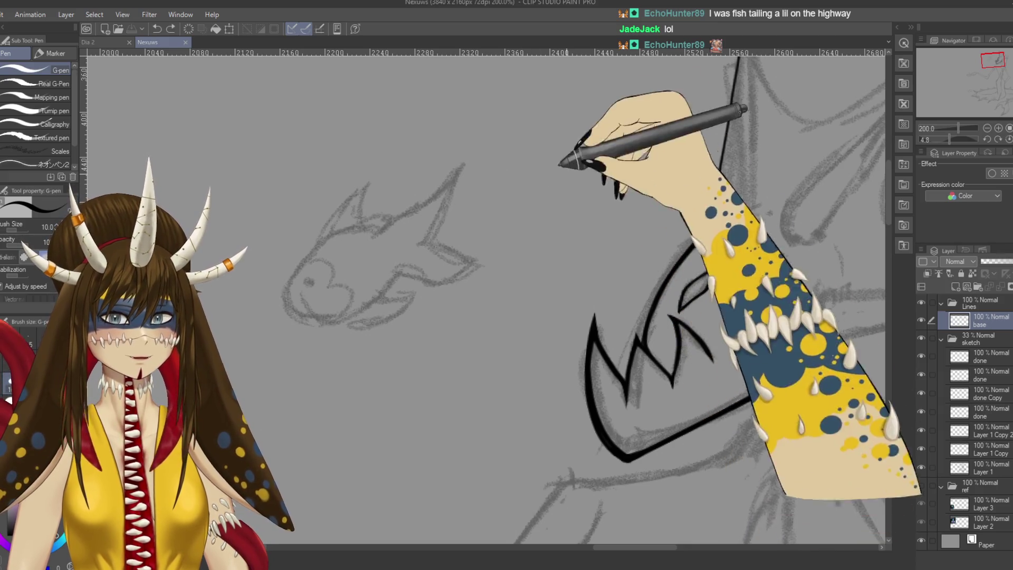
pyautogui.moveTo(698, 241); pyautogui.dragTo(611, 321)
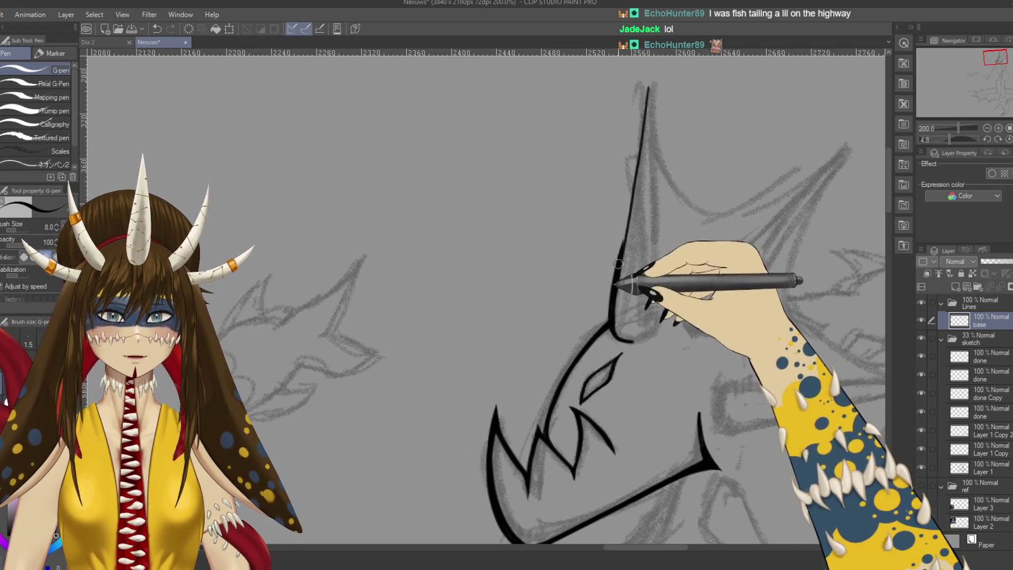
pyautogui.moveTo(626, 237); pyautogui.dragTo(643, 154)
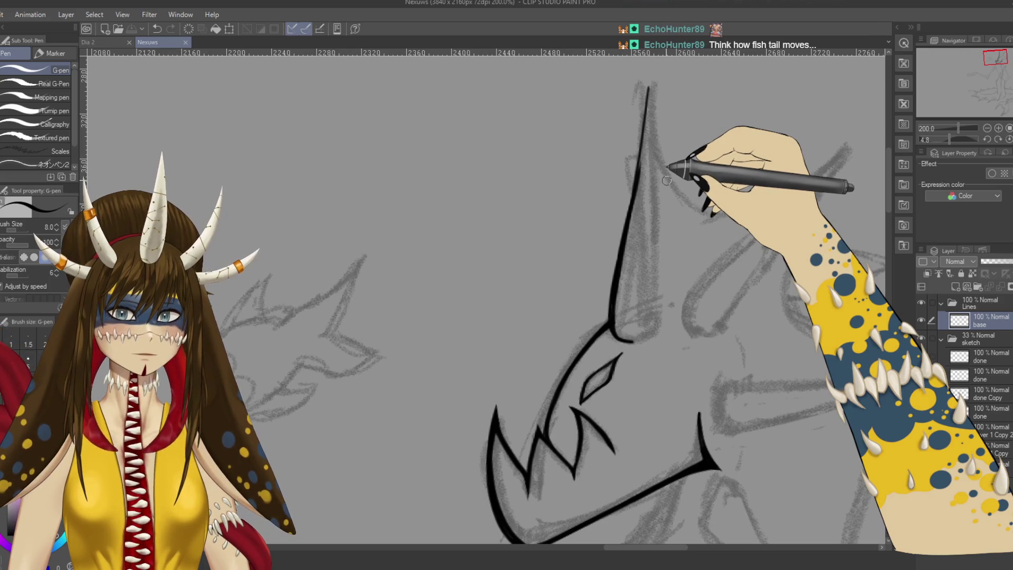
pyautogui.moveTo(421, 281)
pyautogui.mouseDown()
pyautogui.moveTo(485, 324)
pyautogui.moveTo(515, 171)
pyautogui.moveTo(554, 300)
pyautogui.mouseUp()
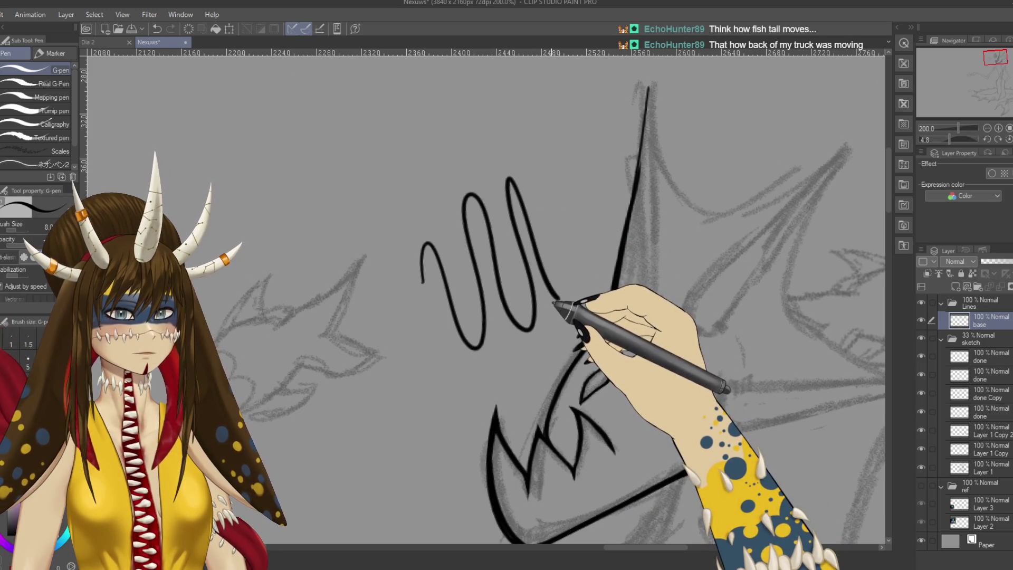
pyautogui.hotkey('ctrl', 'z')
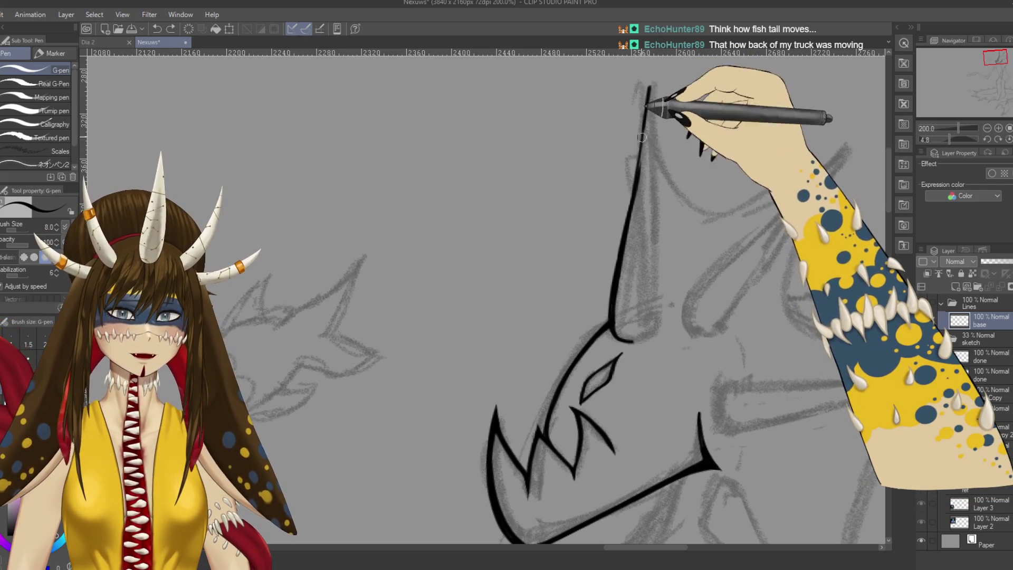
# Step: Ink the horn's right edge from the tip down and close off its base on the head
pyautogui.moveTo(645, 90); pyautogui.dragTo(634, 101)
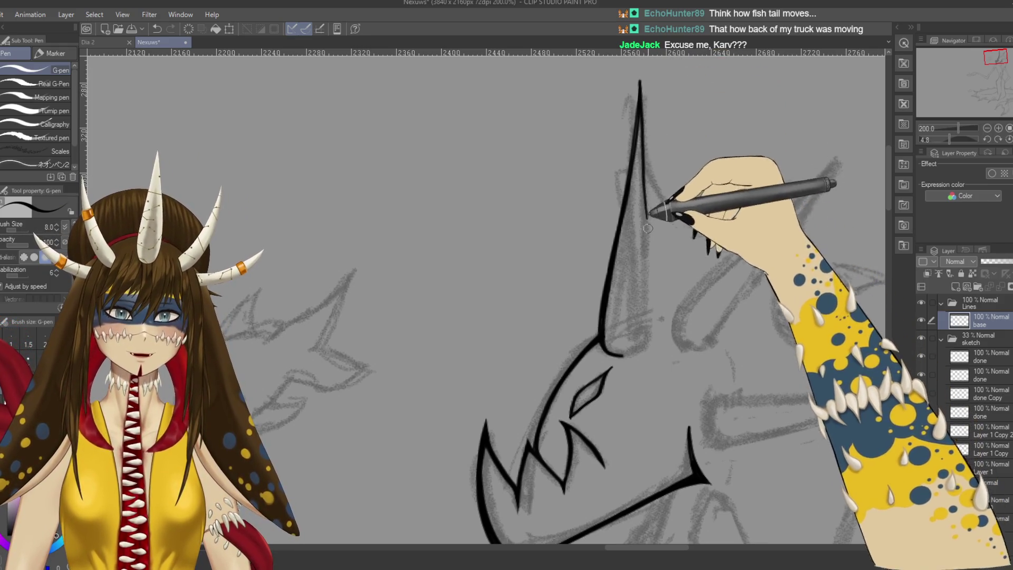
pyautogui.moveTo(641, 79); pyautogui.dragTo(648, 309)
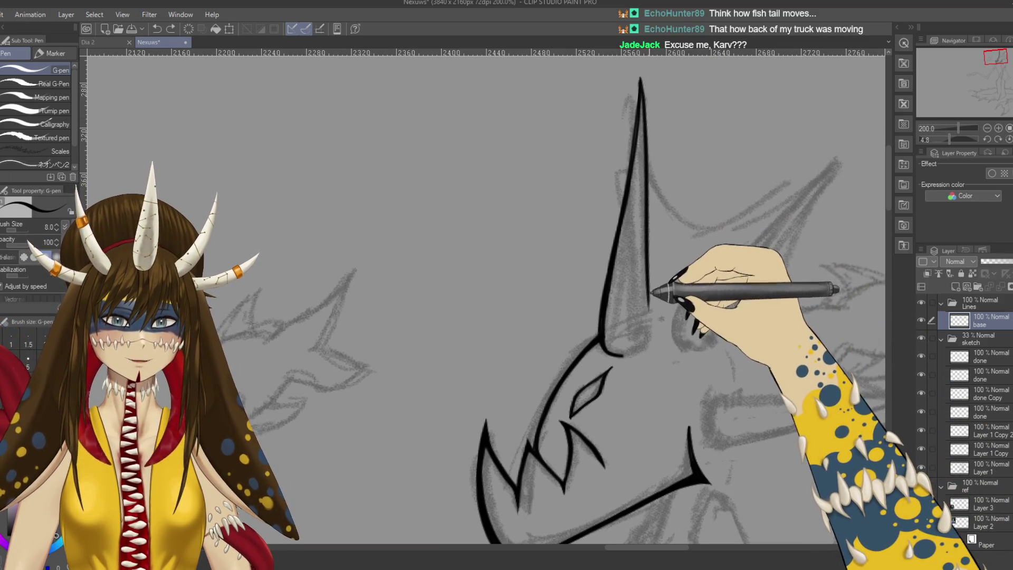
pyautogui.moveTo(650, 332); pyautogui.dragTo(630, 356)
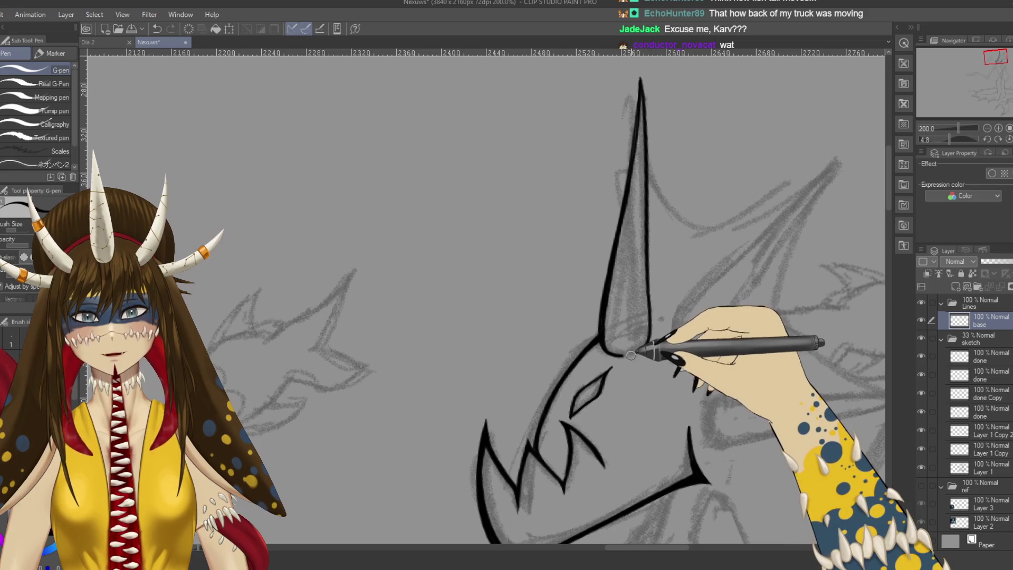
# Step: Rotate the view to stand the horn upright and clean up its lines with eraser and pen
pyautogui.press('r')
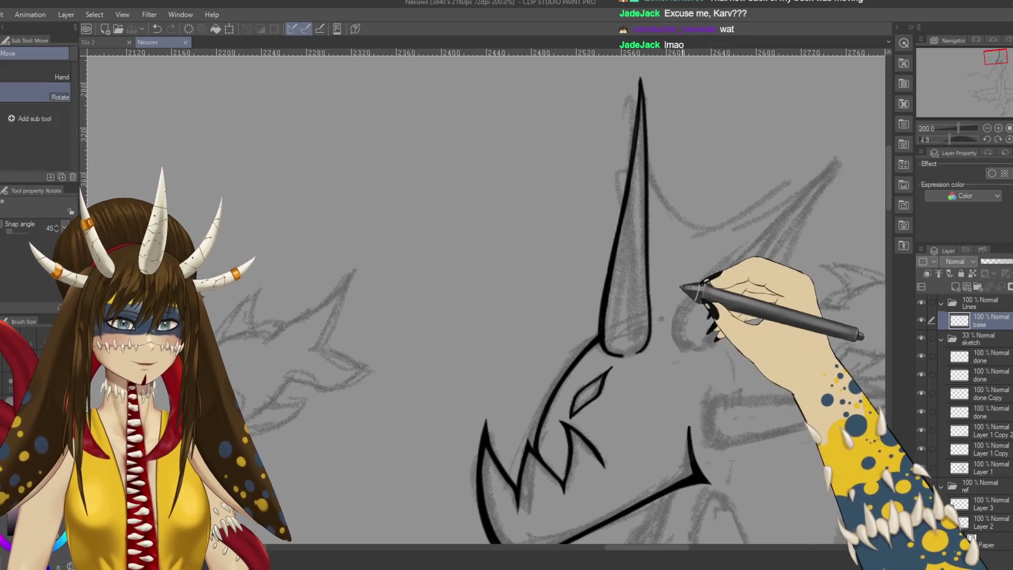
pyautogui.moveTo(679, 291); pyautogui.dragTo(656, 351)
pyautogui.press('e')
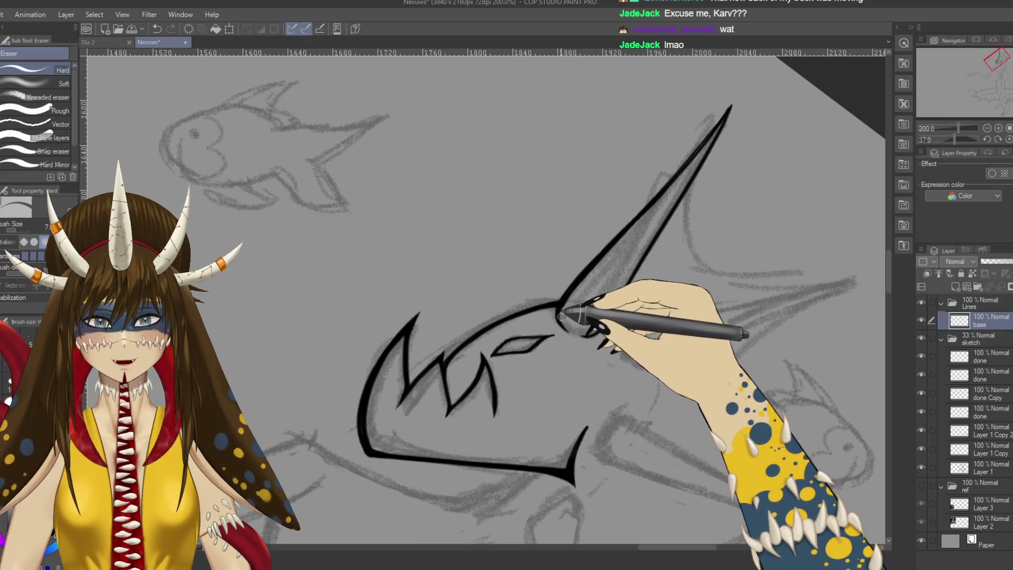
pyautogui.press('r')
pyautogui.moveTo(397, 312); pyautogui.dragTo(418, 430)
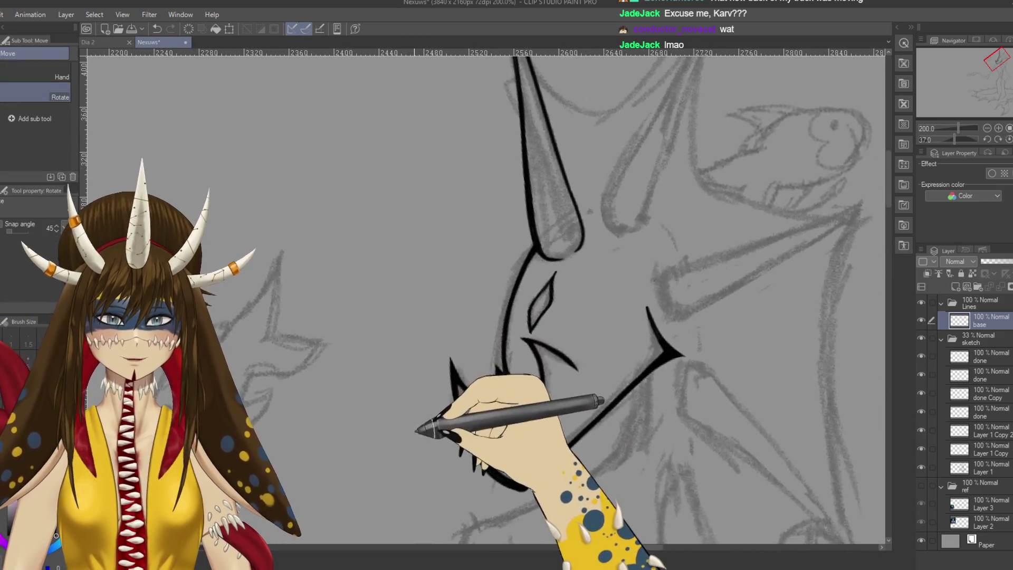
pyautogui.press('p')
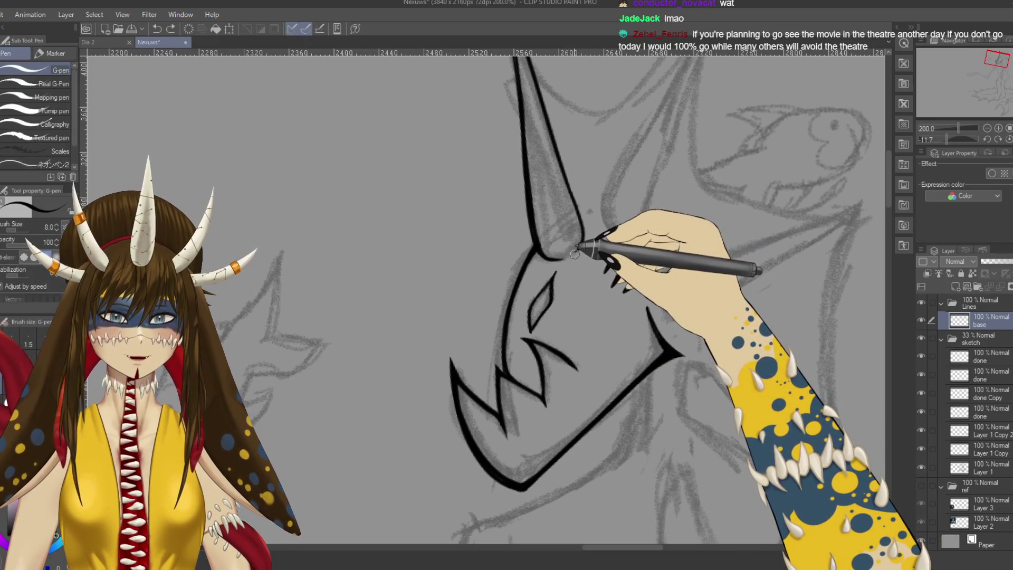
pyautogui.press('e')
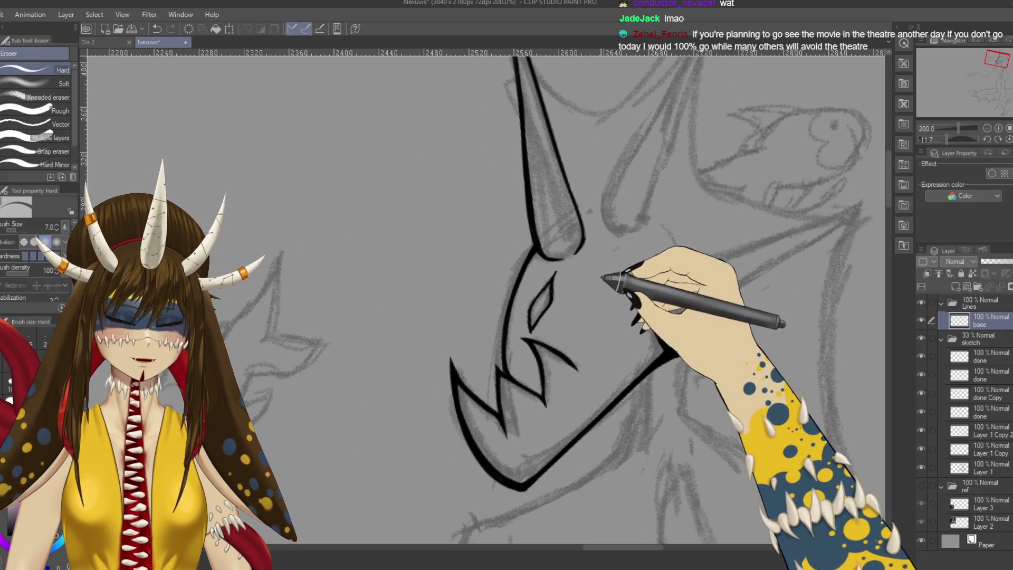
pyautogui.press('p')
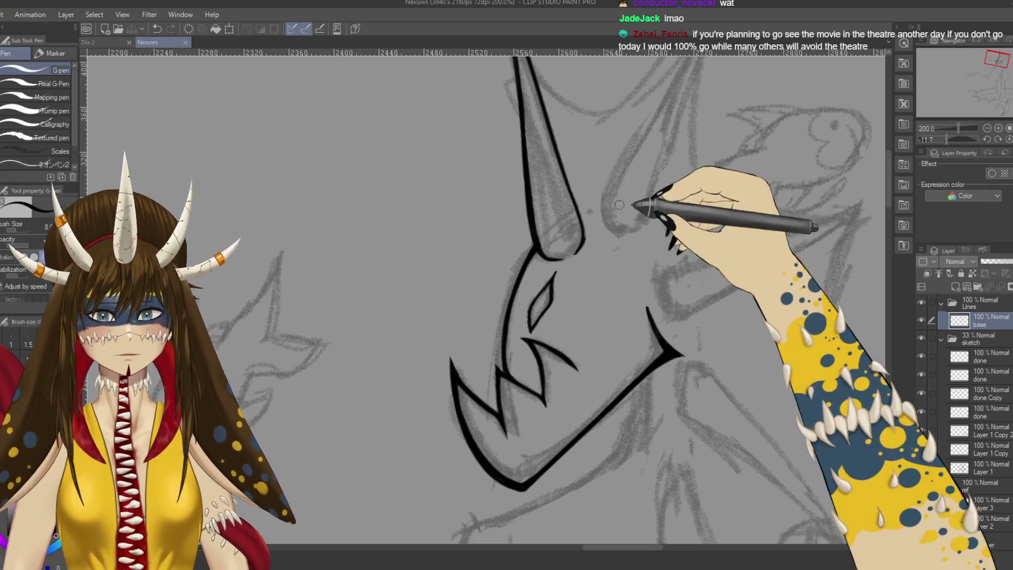
pyautogui.moveTo(516, 238); pyautogui.dragTo(562, 224)
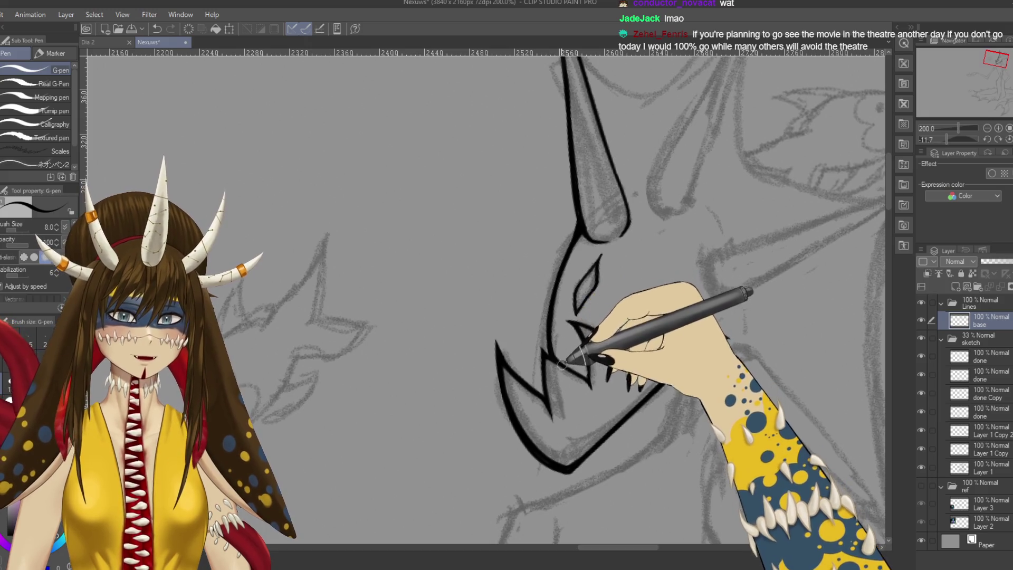
pyautogui.scroll(3, 657, 277)
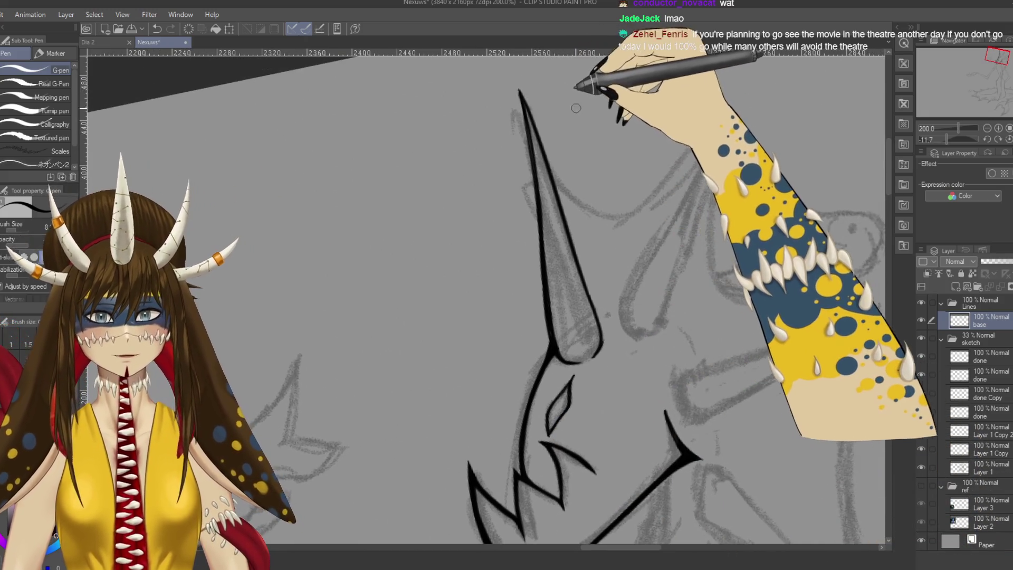
# Step: Rotate the view clockwise and erase the old top of the horn's outer line
pyautogui.hotkey('shift', 'space')
pyautogui.moveTo(606, 69)
pyautogui.mouseDown()
pyautogui.moveTo(661, 210)
pyautogui.moveTo(673, 87)
pyautogui.mouseUp()
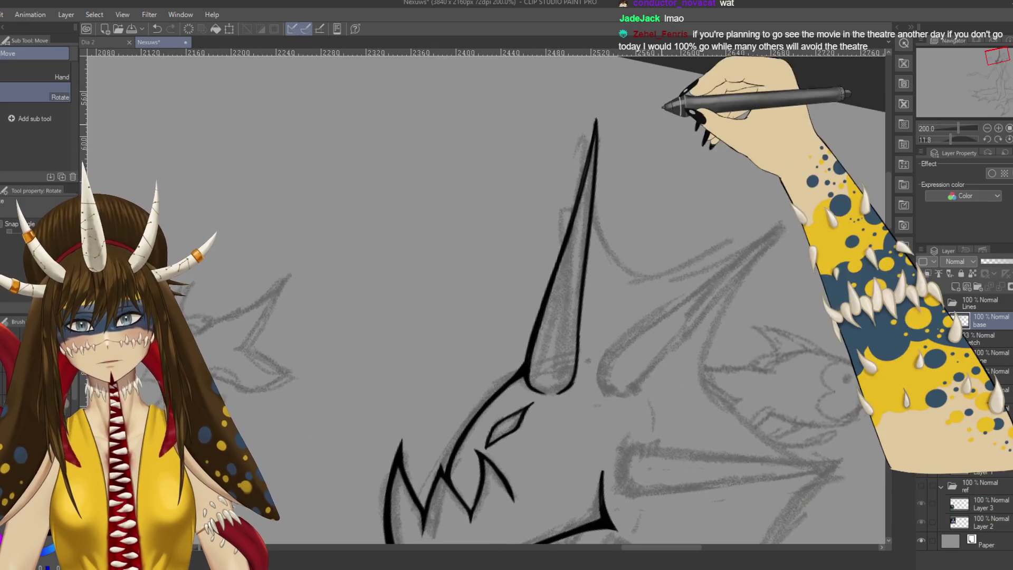
pyautogui.scroll(-2, 665, 107)
pyautogui.scroll(2, 664, 111)
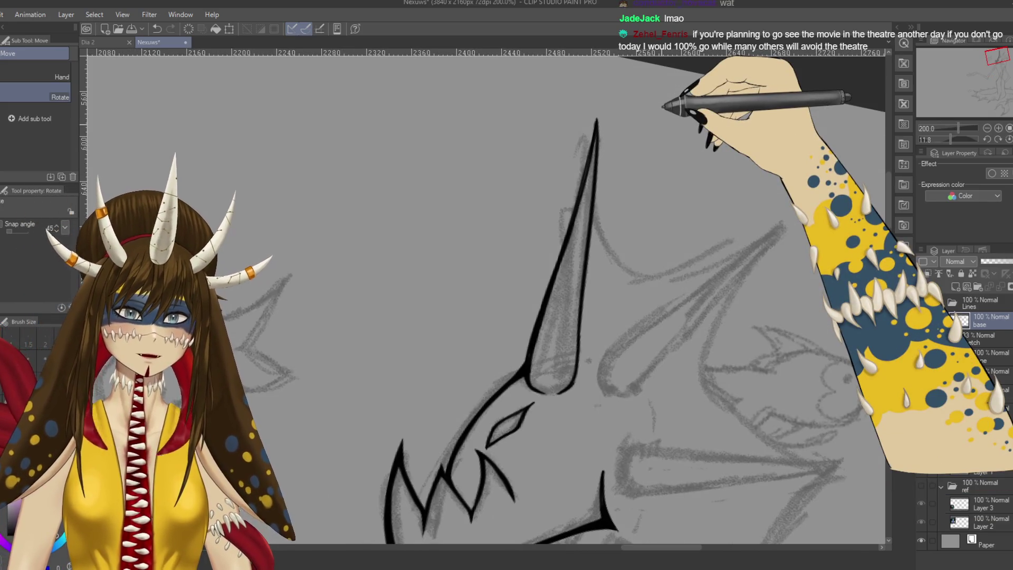
pyautogui.press('e')
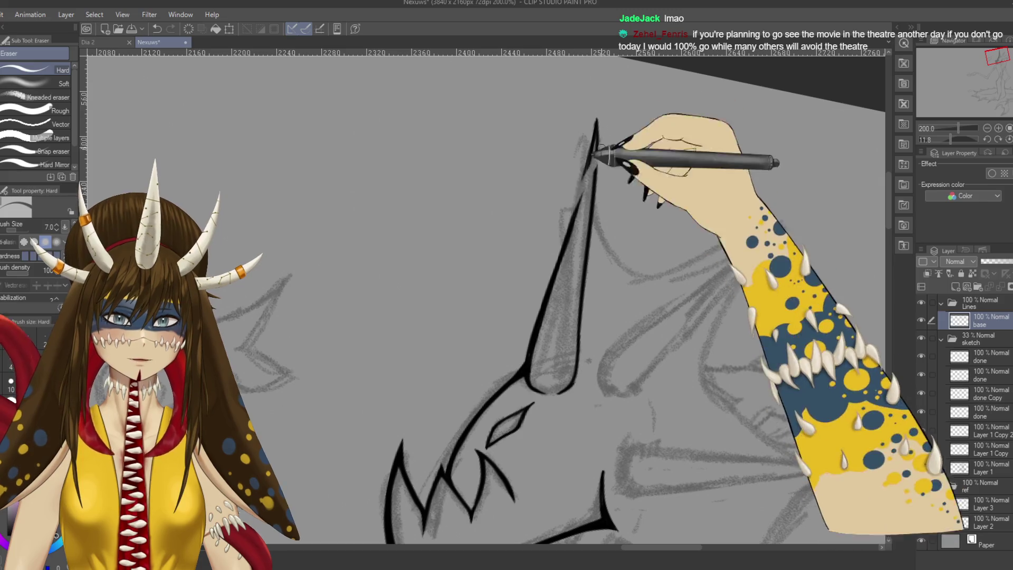
pyautogui.moveTo(596, 121); pyautogui.dragTo(589, 163)
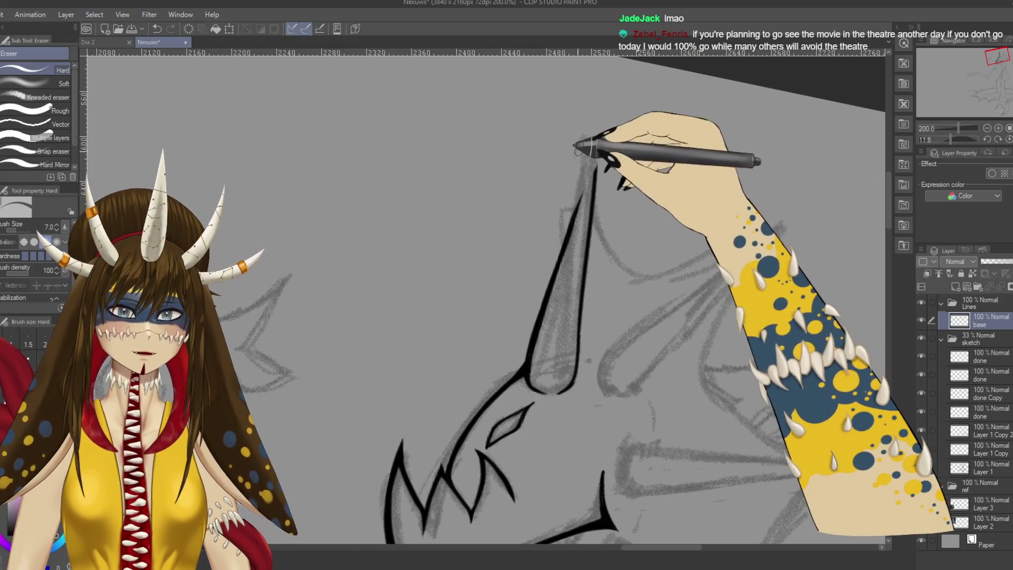
# Step: Extend the horn's outer line up to a sharp tip and tidy it with the eraser
pyautogui.press('p')
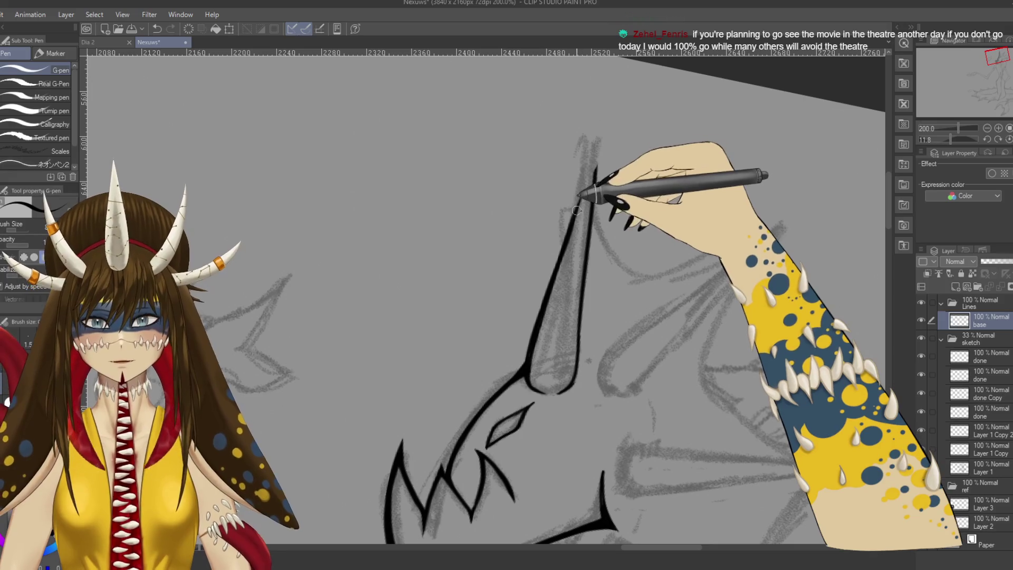
pyautogui.moveTo(587, 190); pyautogui.dragTo(606, 127)
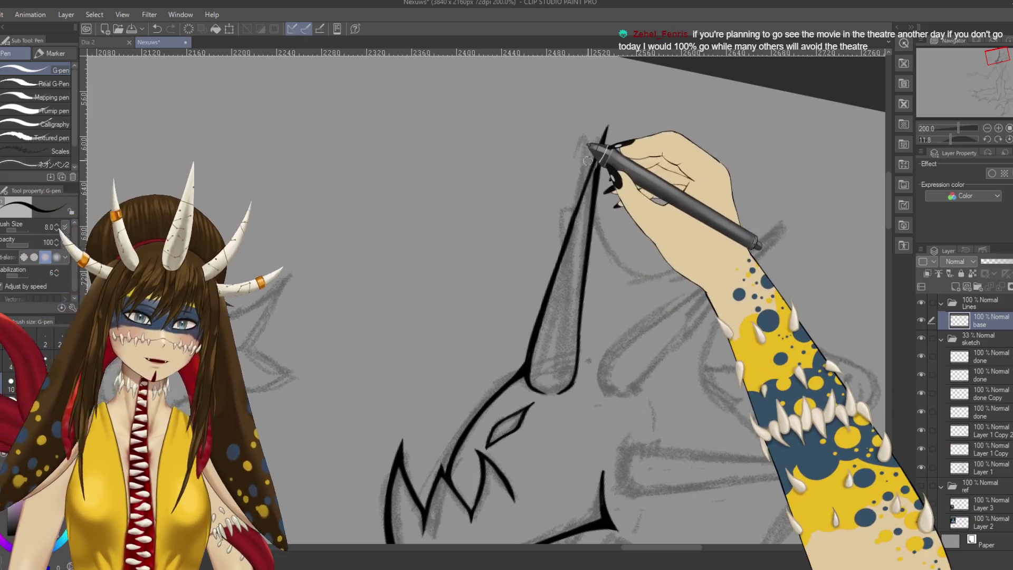
pyautogui.press('e')
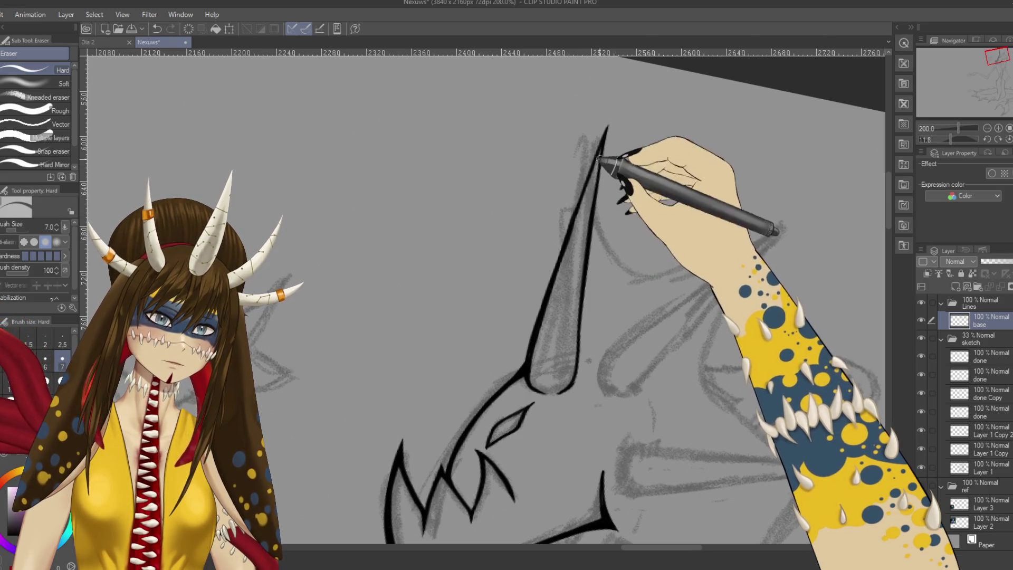
pyautogui.press('p')
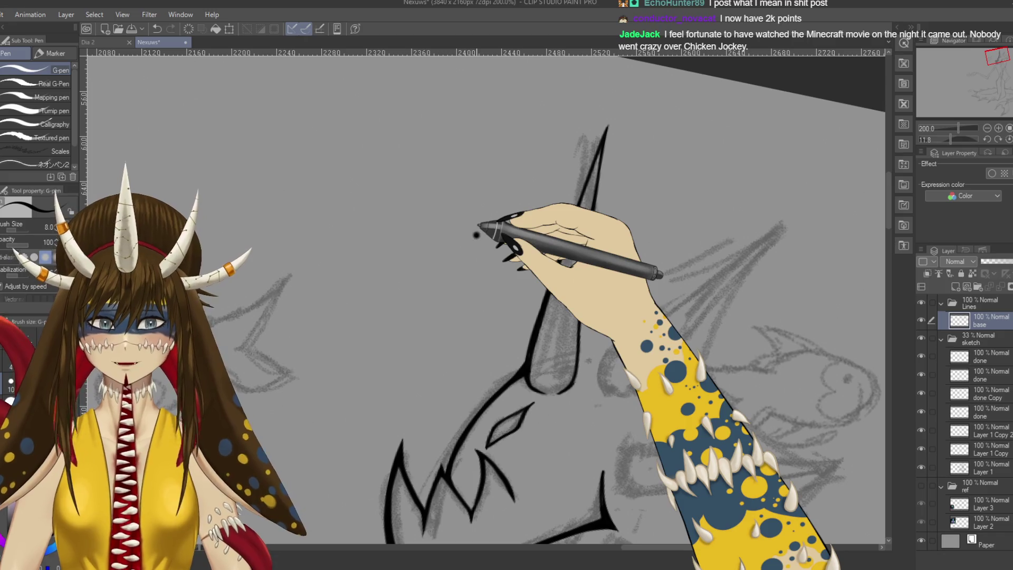
# Step: Ink the horn's inner edge from its tip down to the head, cleaning up with the eraser
pyautogui.moveTo(607, 125); pyautogui.dragTo(586, 301)
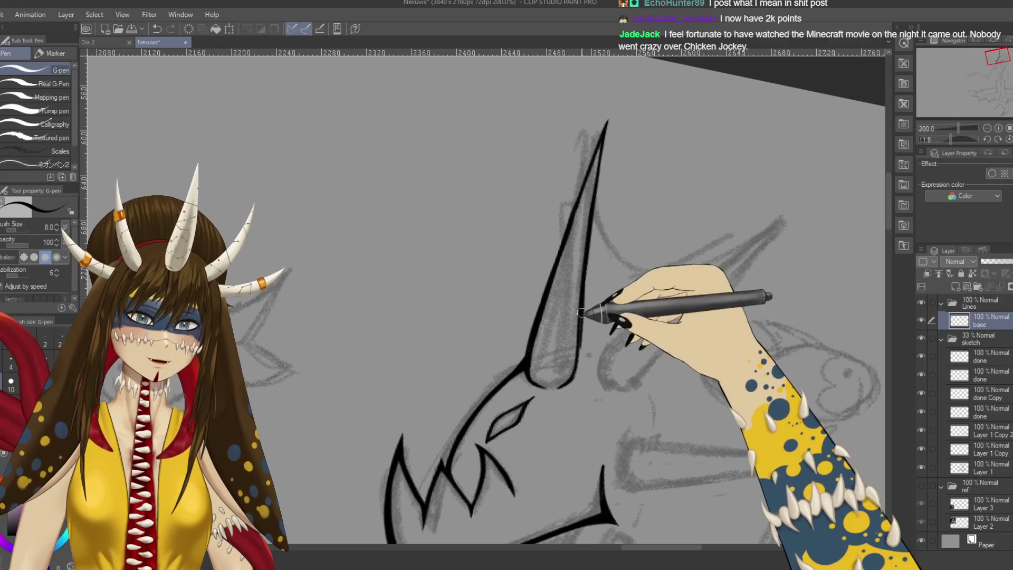
pyautogui.moveTo(600, 294); pyautogui.dragTo(573, 359)
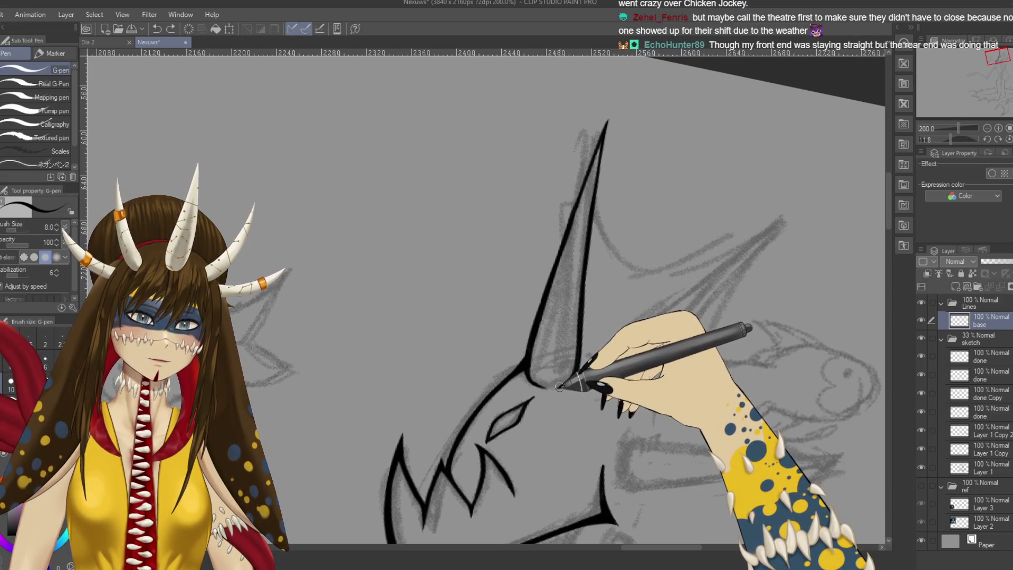
pyautogui.press('e')
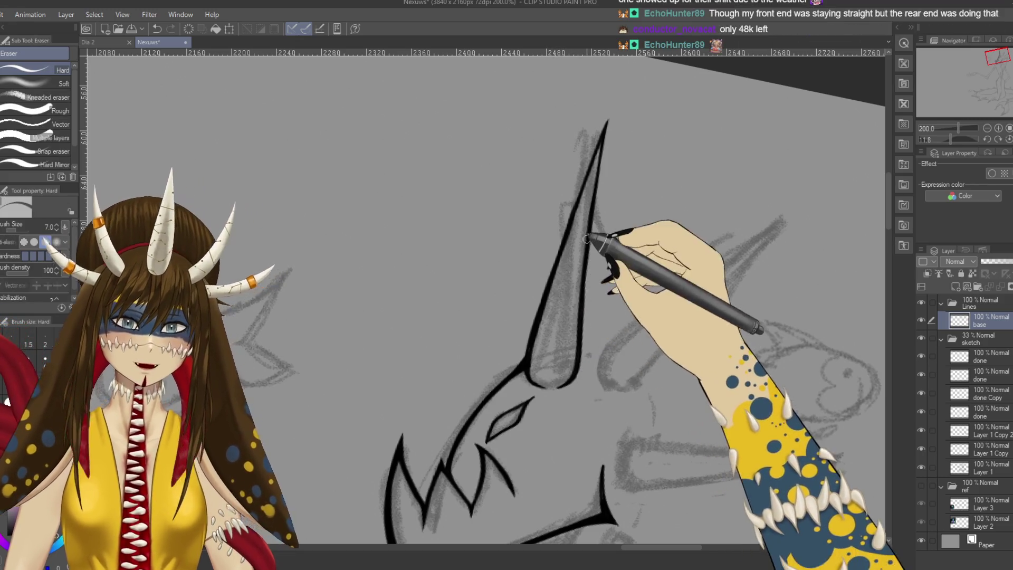
pyautogui.press('p')
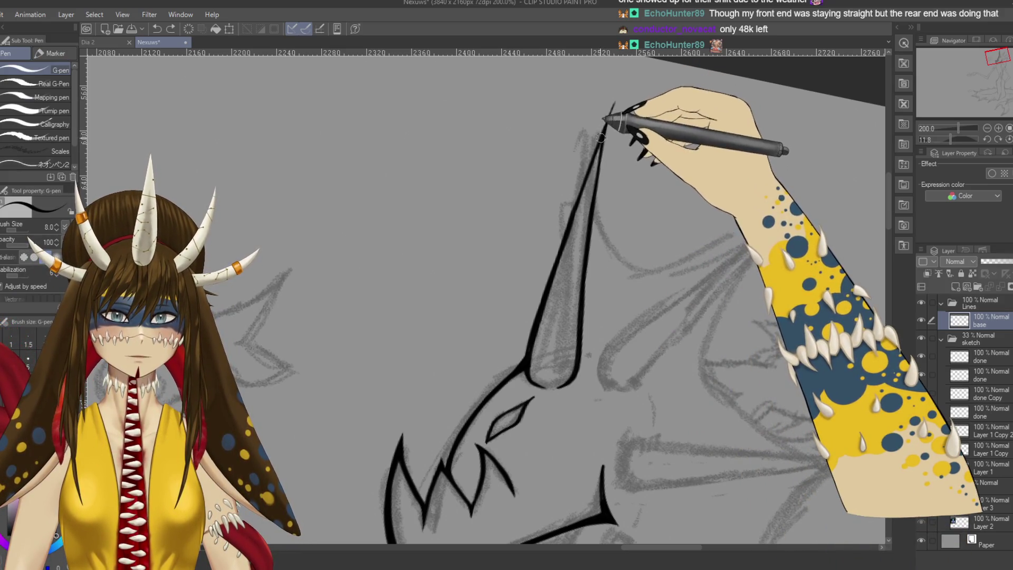
pyautogui.press('e')
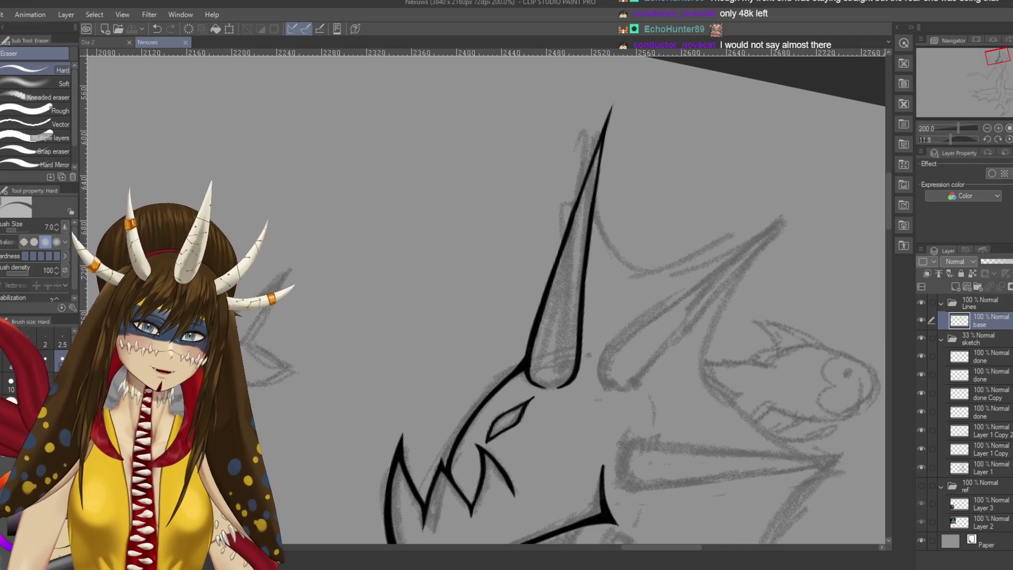
pyautogui.moveTo(429, 356); pyautogui.dragTo(593, 346)
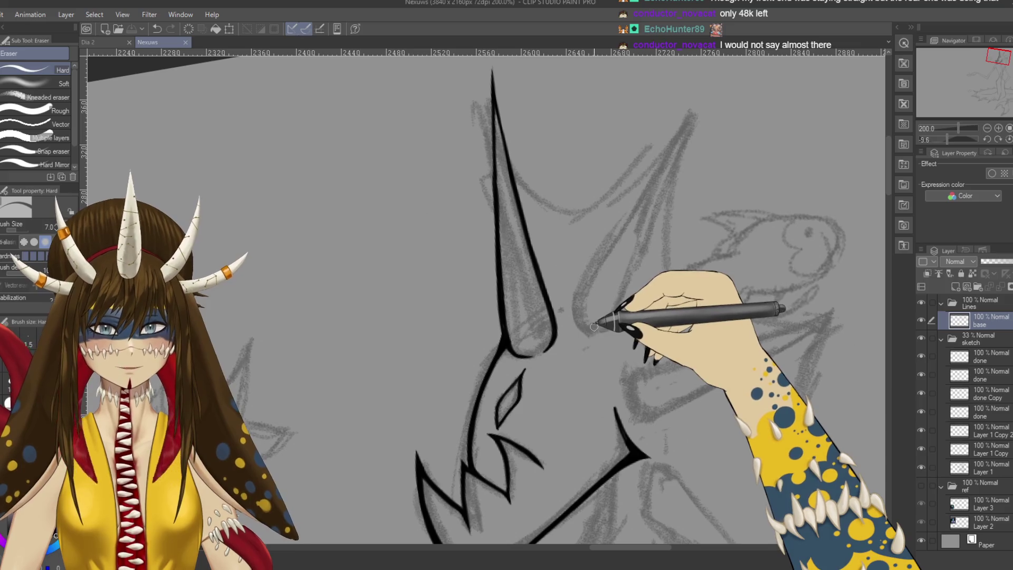
# Step: Ink the second horn's outer curve and its other edge over the sketch
pyautogui.press('p')
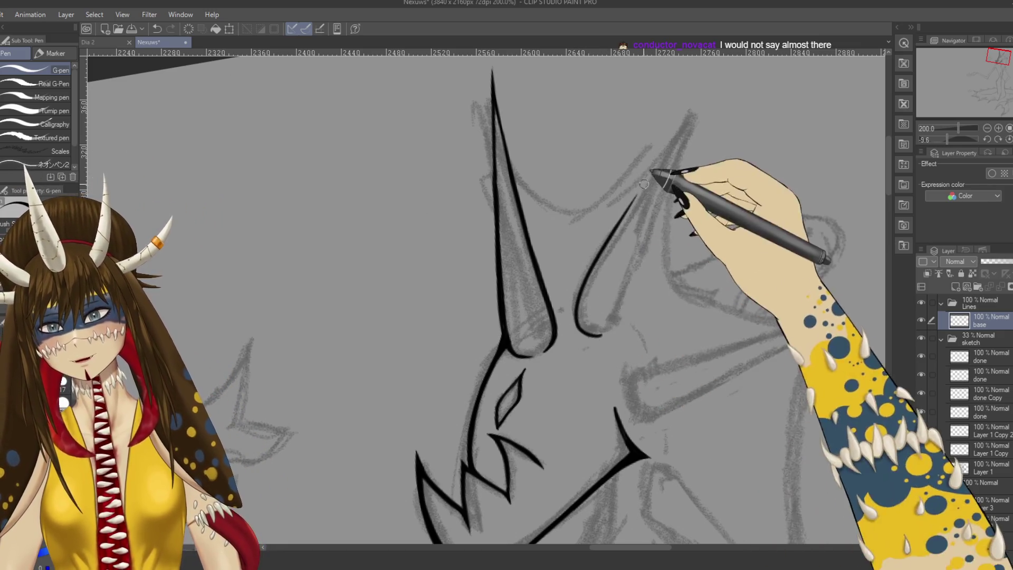
pyautogui.moveTo(602, 333)
pyautogui.mouseDown()
pyautogui.moveTo(576, 301)
pyautogui.moveTo(663, 159)
pyautogui.moveTo(612, 111)
pyautogui.mouseUp()
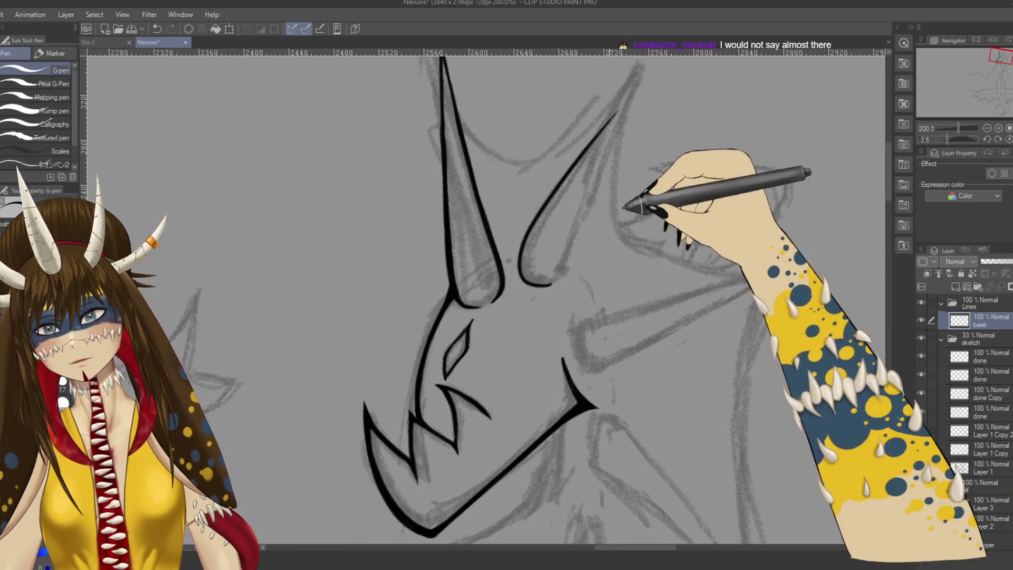
pyautogui.moveTo(558, 277); pyautogui.dragTo(607, 143)
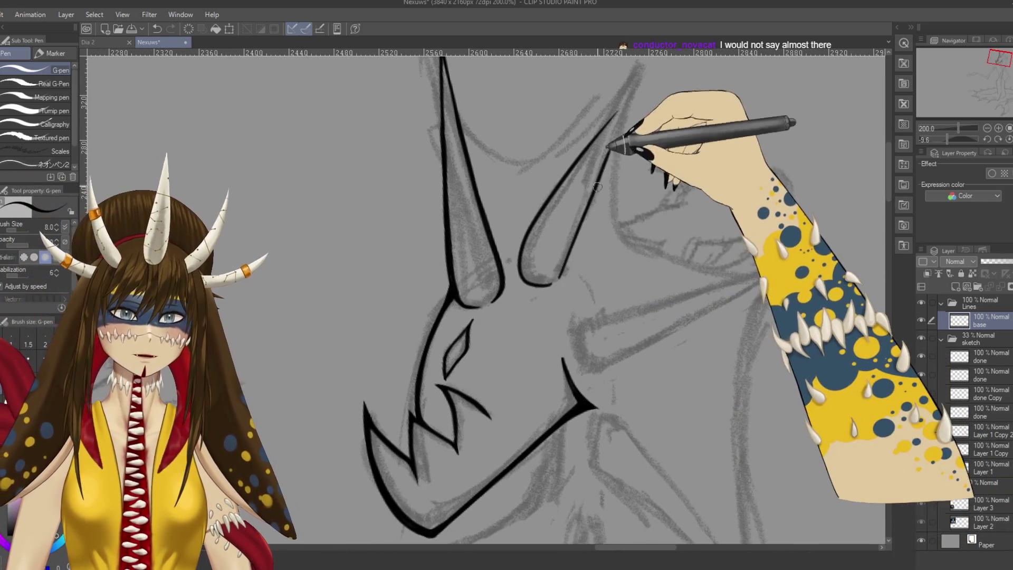
pyautogui.press('e')
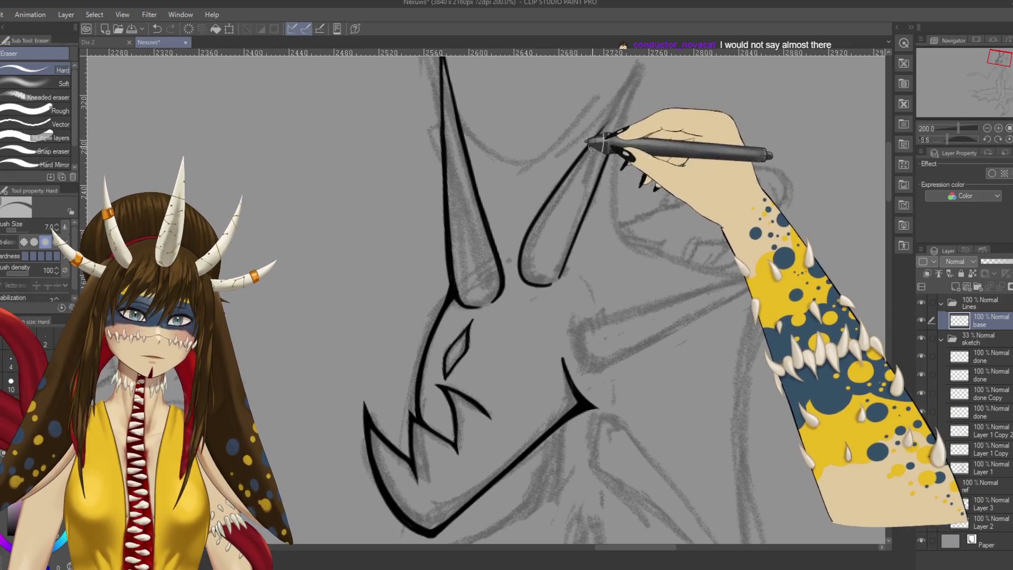
# Step: Touch up the second horn's lines and rotate the canvas view clockwise
pyautogui.moveTo(633, 127); pyautogui.dragTo(610, 155)
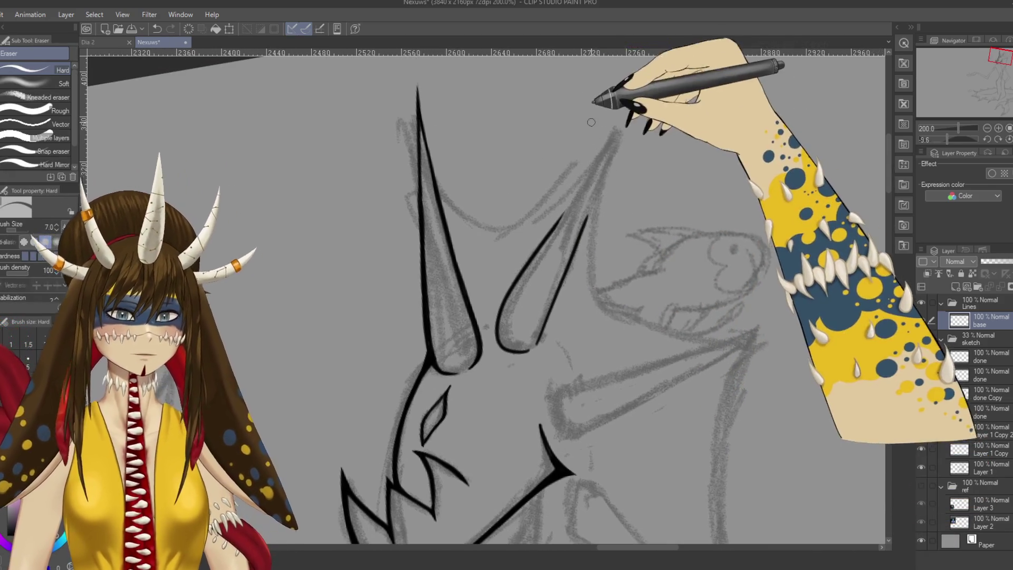
pyautogui.press('p')
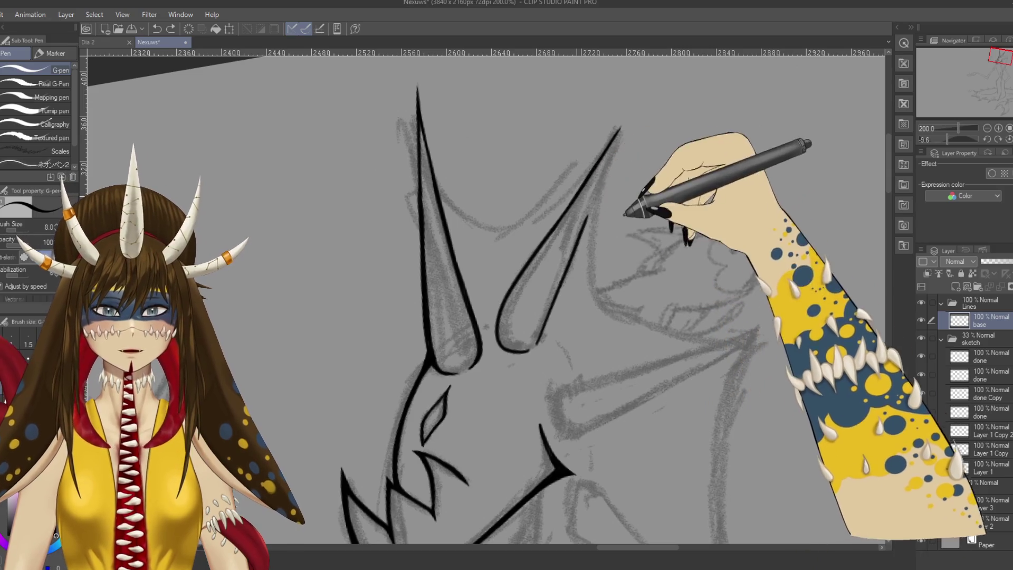
pyautogui.press('r')
pyautogui.moveTo(628, 208); pyautogui.dragTo(634, 273)
pyautogui.scroll(-2, 634, 273)
pyautogui.scroll(-2, 633, 273)
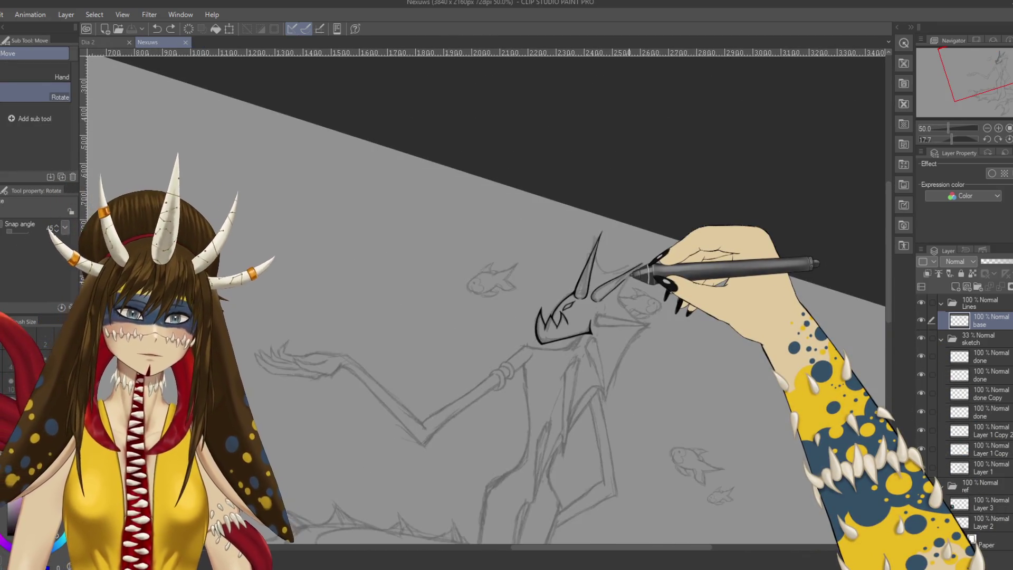
pyautogui.scroll(-1, 633, 273)
pyautogui.moveTo(253, 387); pyautogui.dragTo(273, 464)
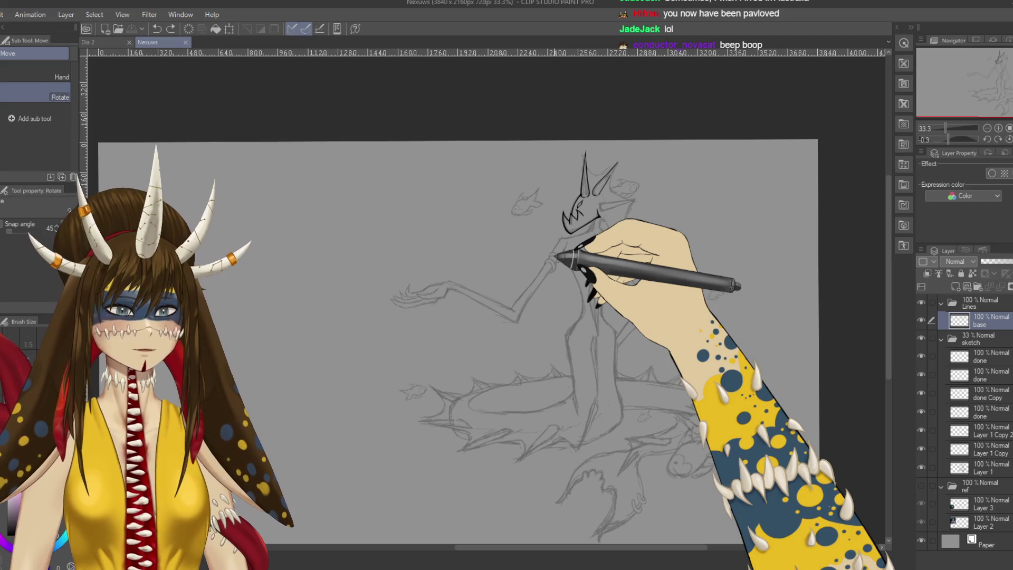
pyautogui.scroll(3, 554, 258)
pyautogui.scroll(2, 553, 258)
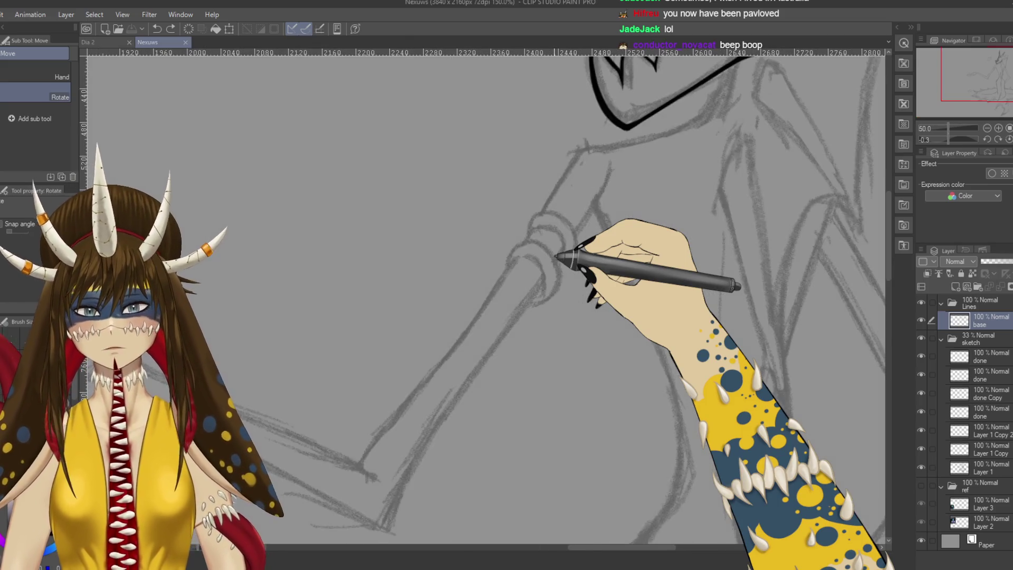
# Step: Draw the second horn's long outer edge and complete its lower edge
pyautogui.moveTo(558, 256); pyautogui.dragTo(515, 429)
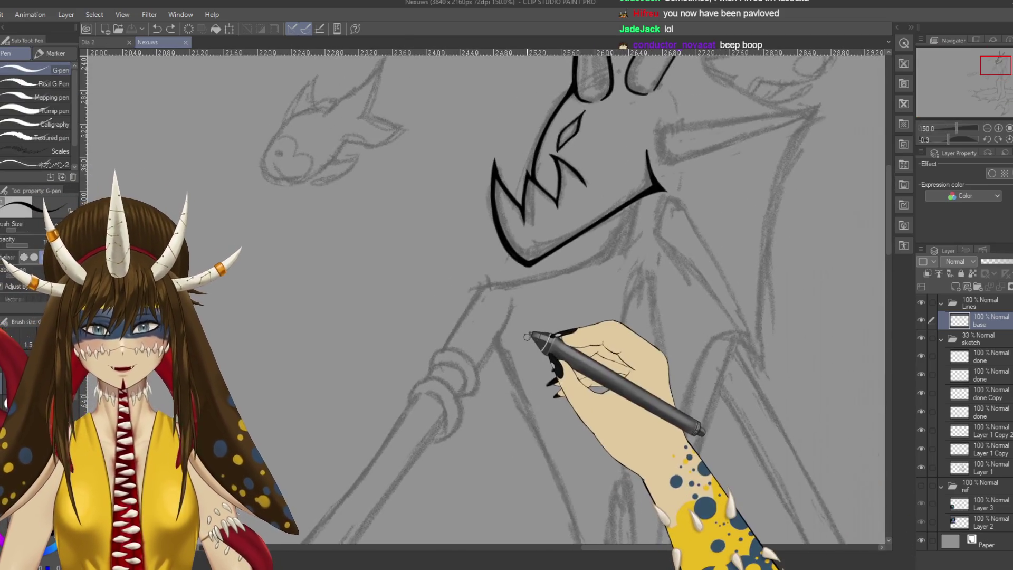
pyautogui.moveTo(543, 283); pyautogui.dragTo(469, 248)
pyautogui.moveTo(417, 287); pyautogui.dragTo(650, 355)
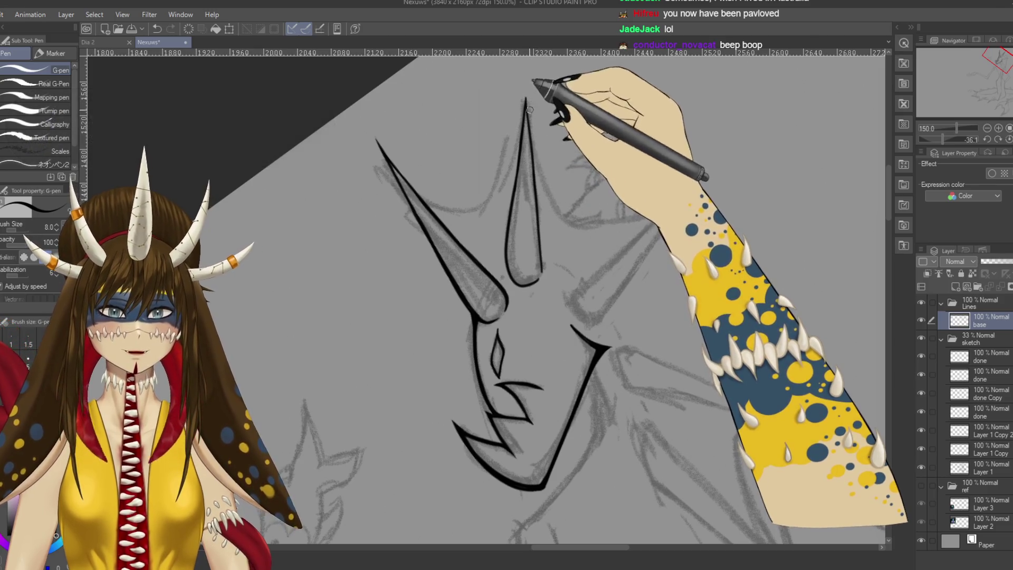
pyautogui.scroll(-1, 530, 104)
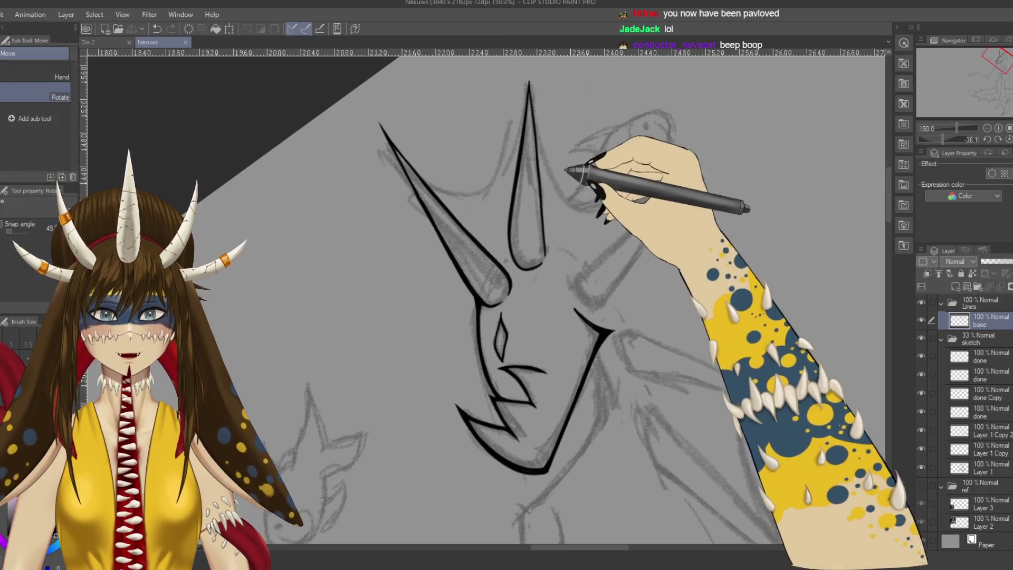
pyautogui.moveTo(668, 103); pyautogui.dragTo(556, 198)
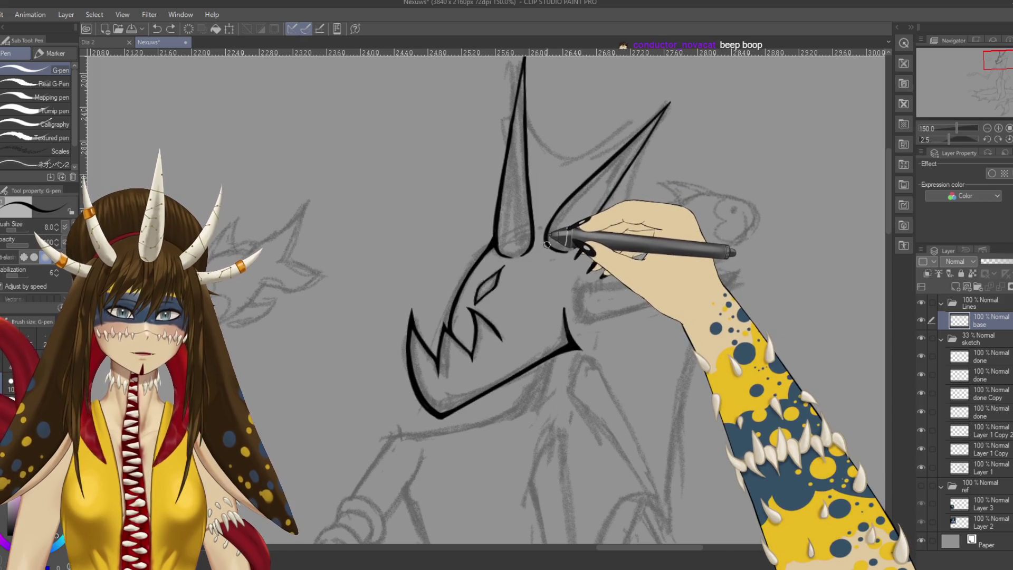
pyautogui.moveTo(499, 321); pyautogui.dragTo(592, 186)
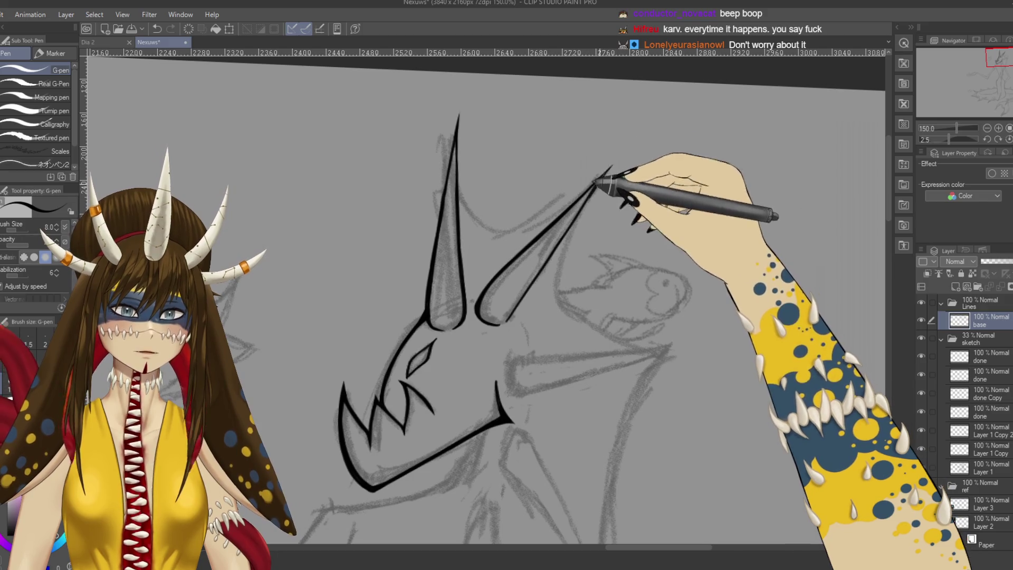
pyautogui.moveTo(569, 224); pyautogui.dragTo(592, 184)
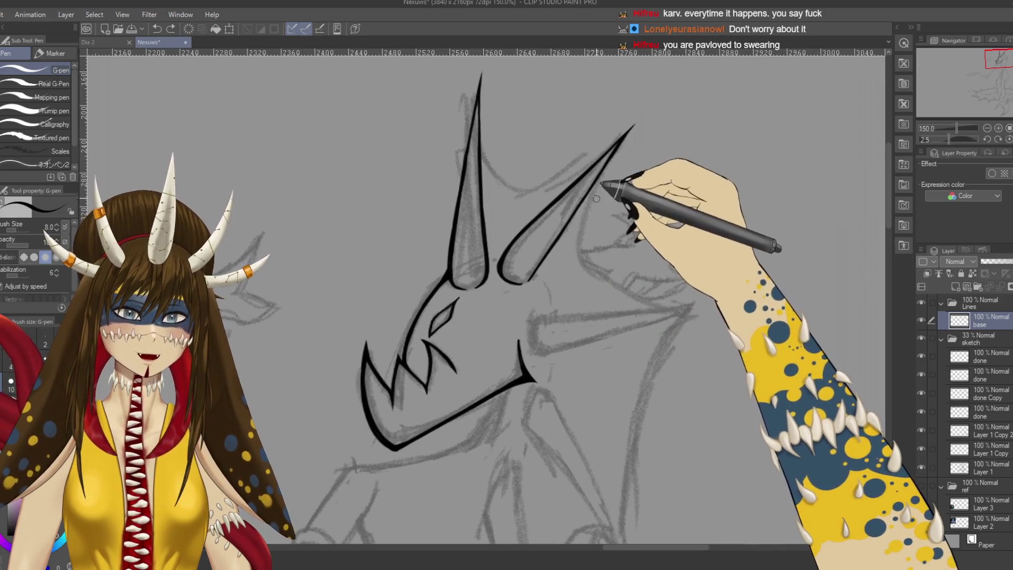
# Step: Fade the pencil sketch group to about 18% opacity and return to the line layer
pyautogui.click(981, 340)
pyautogui.moveTo(1000, 264); pyautogui.dragTo(991, 264)
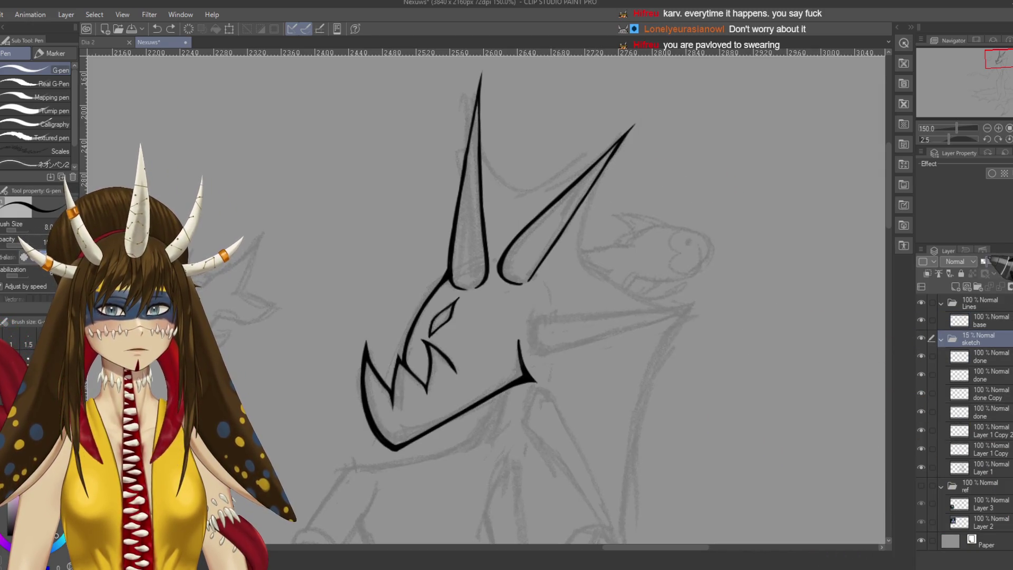
pyautogui.click(979, 320)
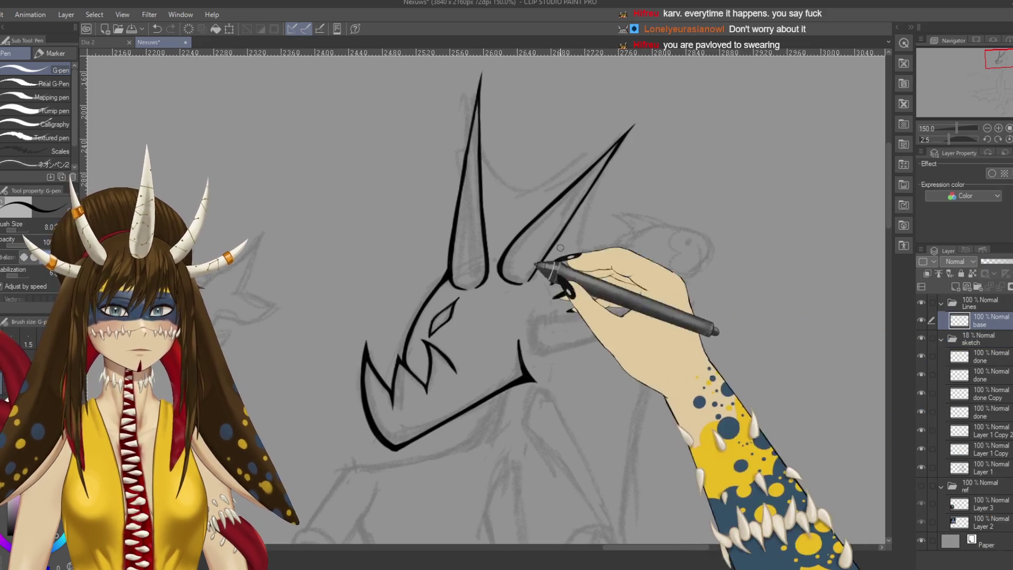